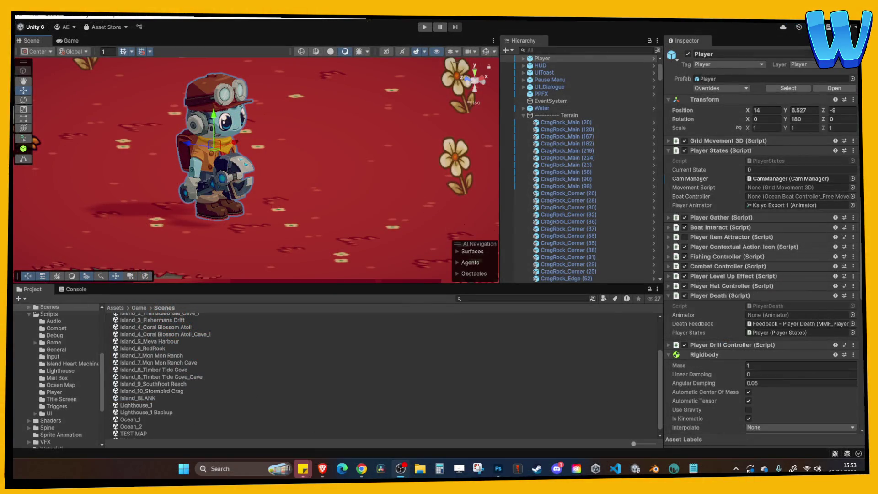
# Return from Unity to Photoshop with the Lighthouse Gem Floor designer.psd artwork open.
pyautogui.hotkey('alt', 'Tab')
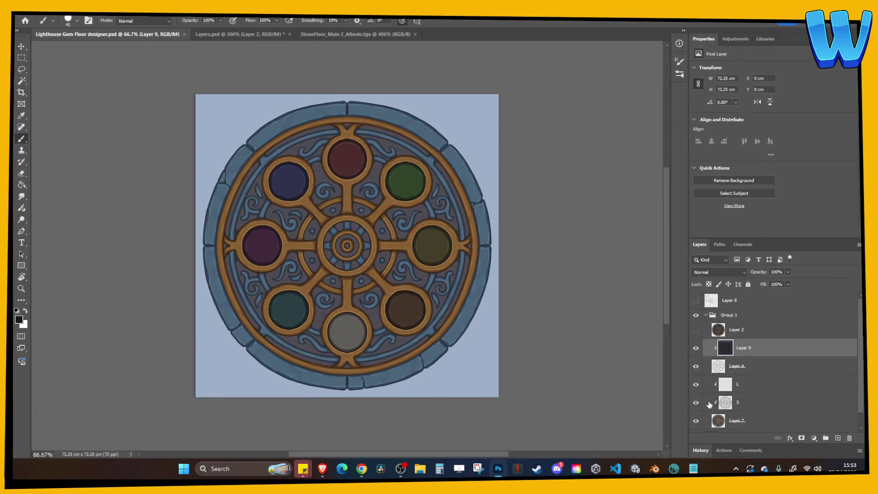
# Hide the light-blue background Layer 3 and save the gem floor design.
pyautogui.scroll(-1, 710, 405)
pyautogui.click(696, 423)
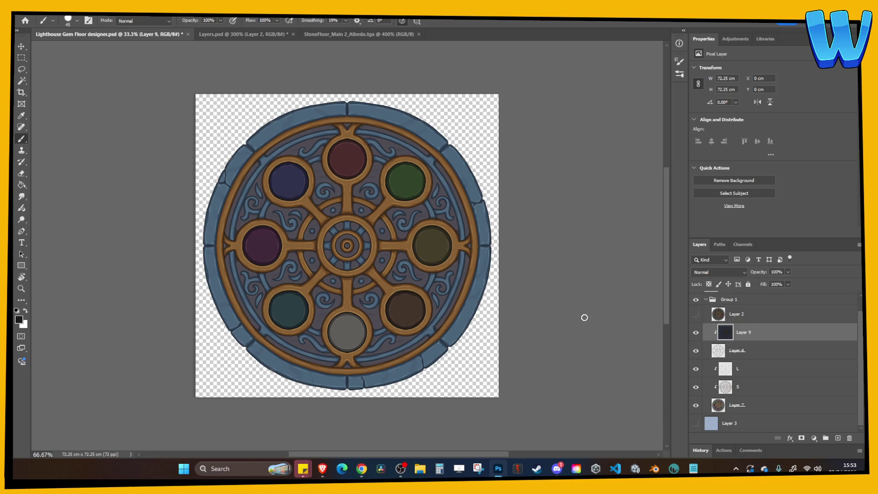
pyautogui.hotkey('ctrl', 's')
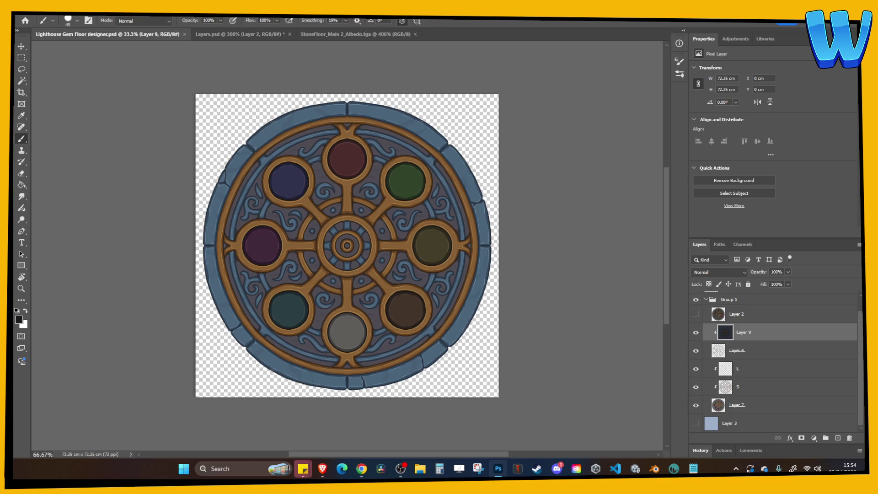
# Merge the visible emblem into new Layer 8, then switch to Layers.psd.
pyautogui.click(85, 15)
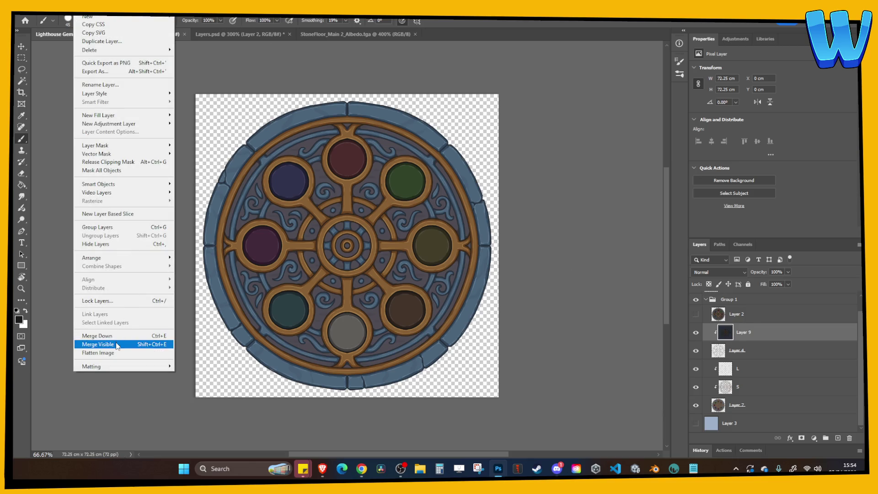
pyautogui.click(117, 345)
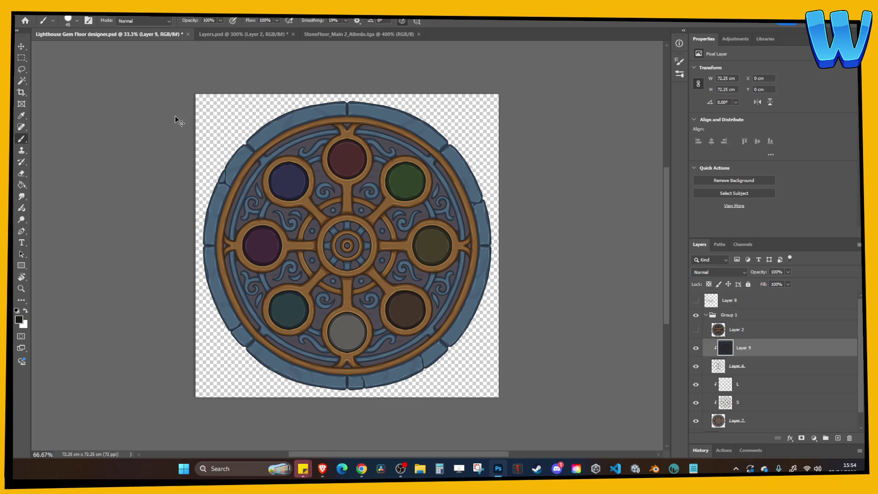
pyautogui.click(246, 34)
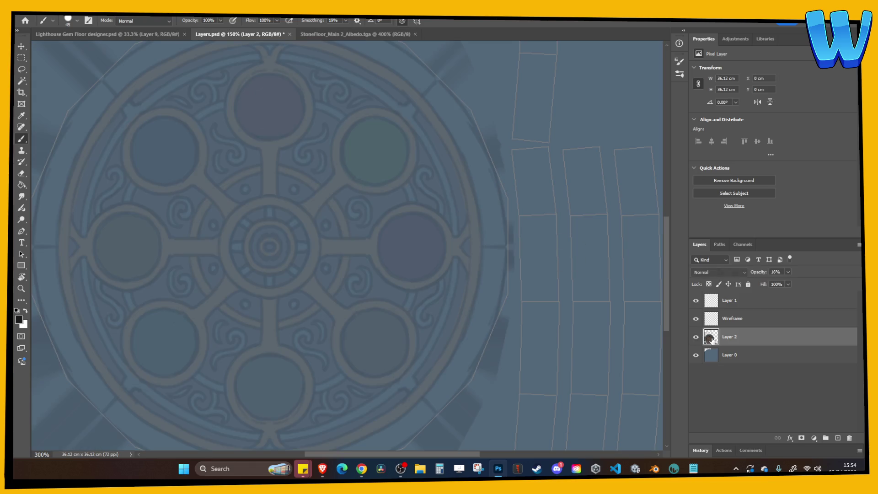
# Paste the merged emblem into Layers.psd as new Layer 3.
pyautogui.moveTo(433, 315); pyautogui.dragTo(435, 316)
pyautogui.hscroll(-3, 455, 319)
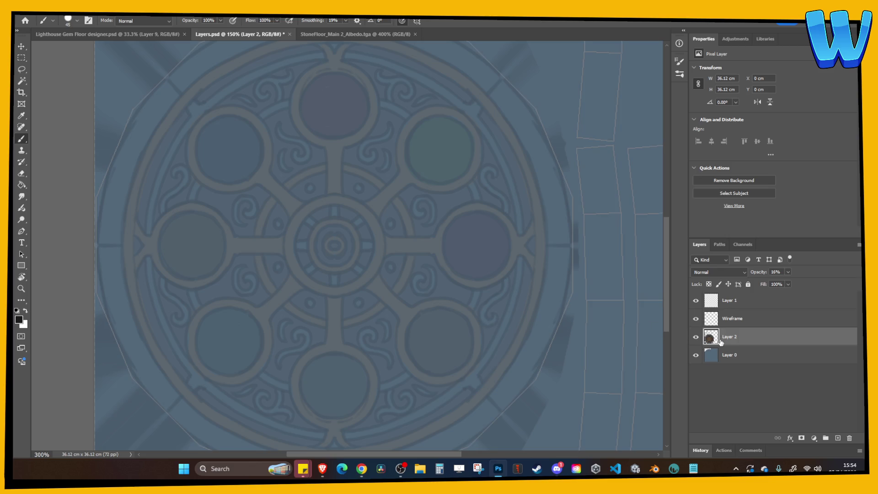
pyautogui.hotkey('ctrl', 'v')
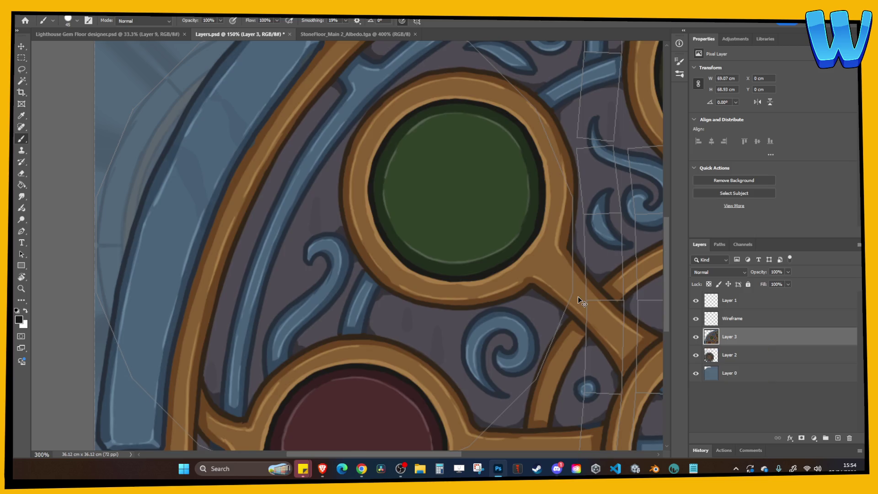
pyautogui.hotkey('ctrl', '-')
pyautogui.hotkey('ctrl', '-')
# Scale and centre the emblem to about 24.24 × 24.2 cm over the UV wireframe circle.
pyautogui.hotkey('ctrl', 't')
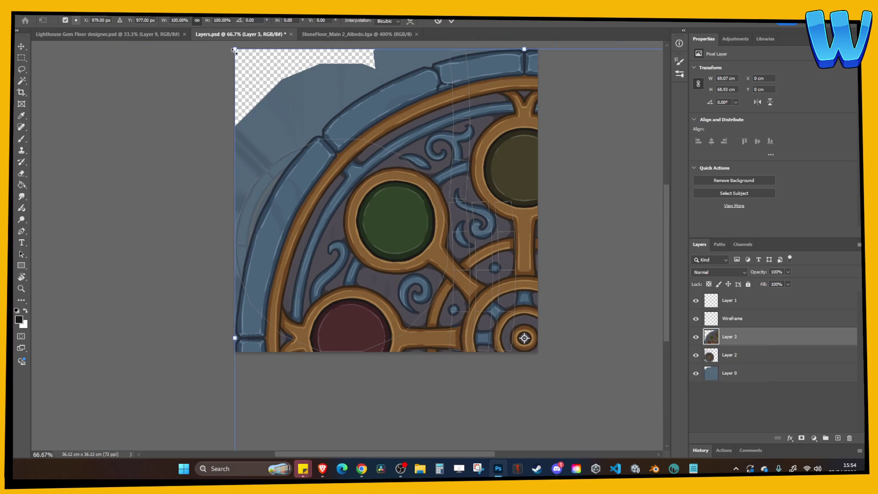
pyautogui.moveTo(234, 51)
pyautogui.mouseDown()
pyautogui.moveTo(294, 131)
pyautogui.moveTo(417, 229)
pyautogui.mouseUp()
pyautogui.moveTo(475, 295)
pyautogui.mouseDown()
pyautogui.moveTo(339, 243)
pyautogui.moveTo(291, 205)
pyautogui.mouseUp()
pyautogui.hotkey('ctrl', '+')
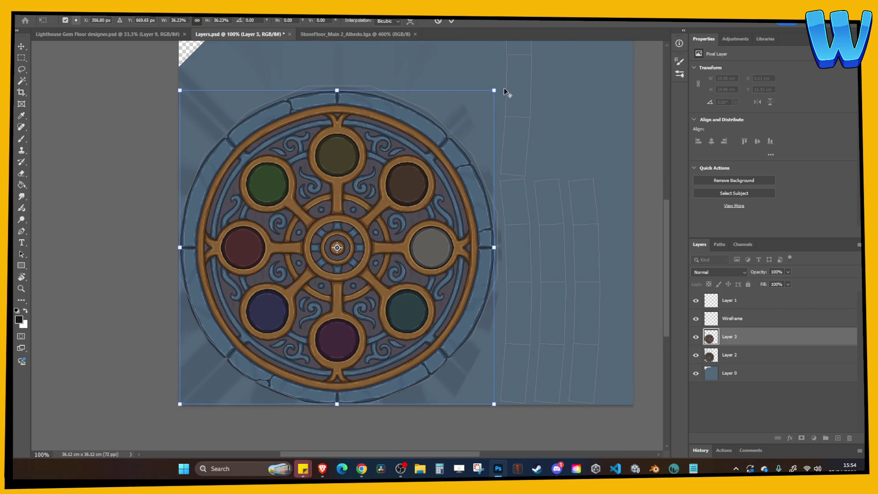
pyautogui.moveTo(494, 90); pyautogui.dragTo(489, 97)
pyautogui.press('Return')
# Inspect the medallion's upper part up close, then return to the Move tool at 100%.
pyautogui.press('b')
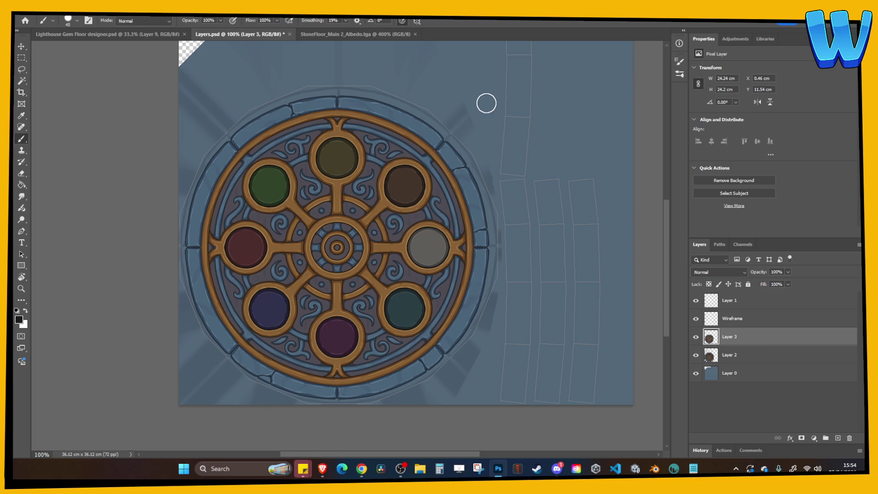
pyautogui.hotkey('ctrl', '+')
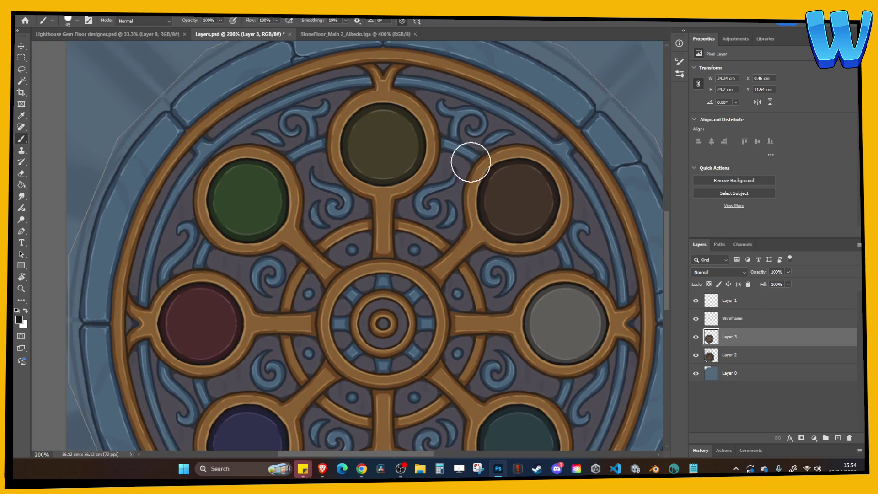
pyautogui.click(28, 51)
pyautogui.hotkey('ctrl', '-')
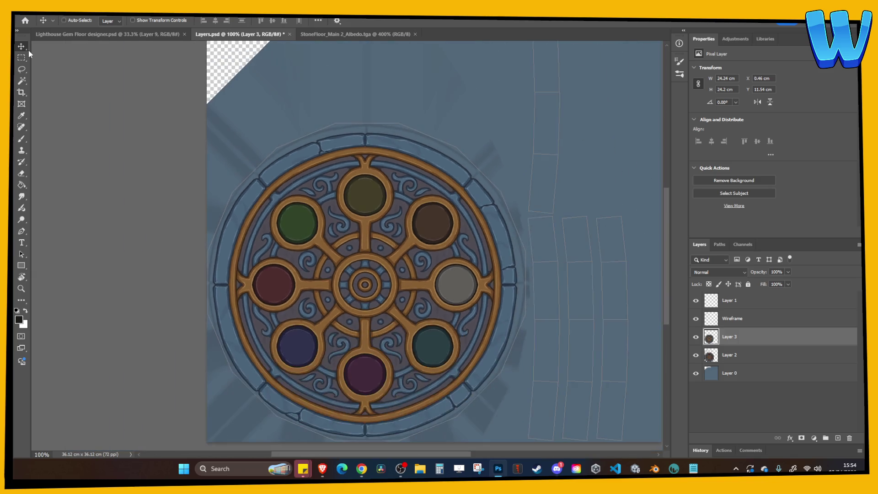
# Delete the faint overlay Layer 2 and nudge emblem Layer 3 into alignment with the wireframe.
pyautogui.press('Up')
pyautogui.press('Up')
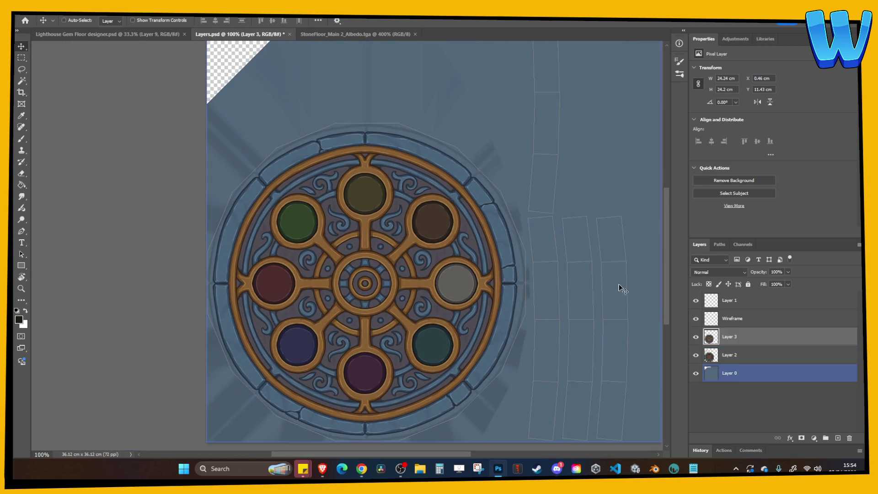
pyautogui.click(718, 355)
pyautogui.press('Delete')
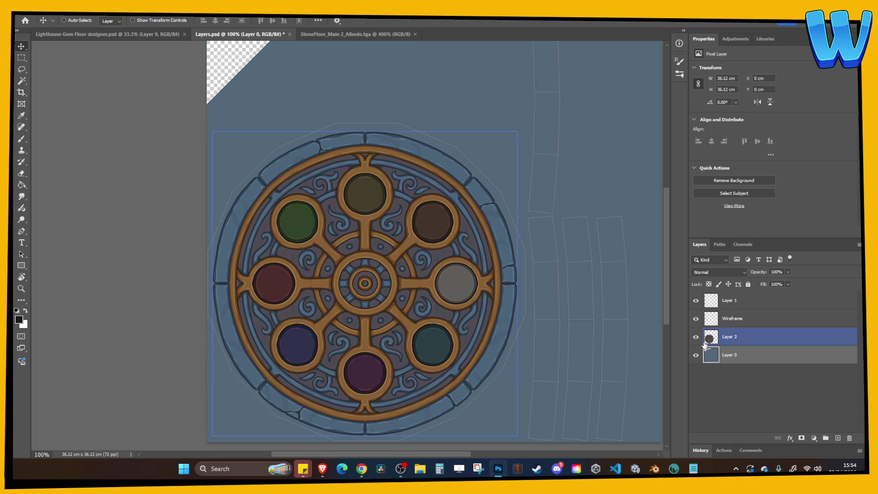
pyautogui.moveTo(704, 337)
pyautogui.mouseDown()
pyautogui.moveTo(730, 320)
pyautogui.moveTo(729, 334)
pyautogui.mouseUp()
pyautogui.press('Up')
pyautogui.press('Up')
pyautogui.press('Up')
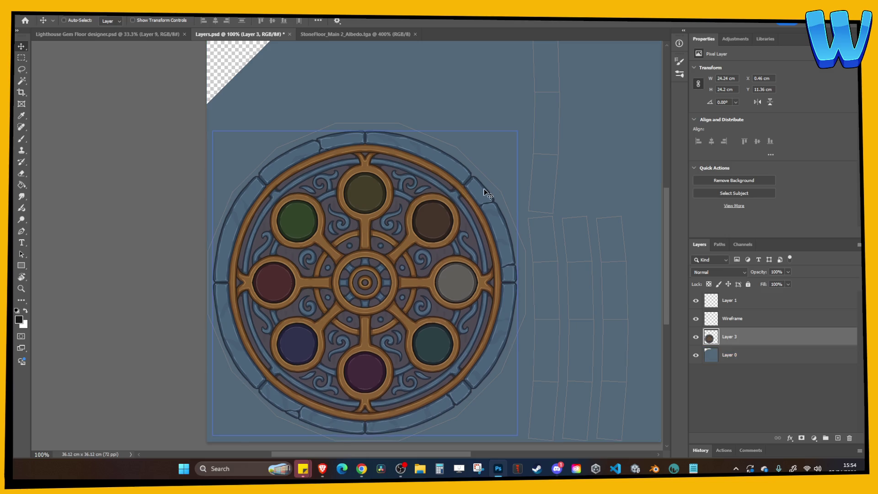
pyautogui.press('Down')
pyautogui.press('Down')
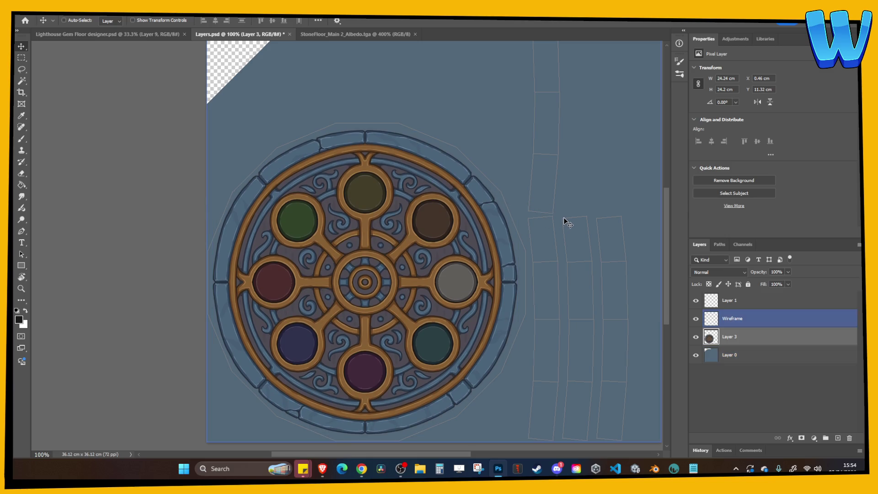
pyautogui.press('Right')
pyautogui.press('Down')
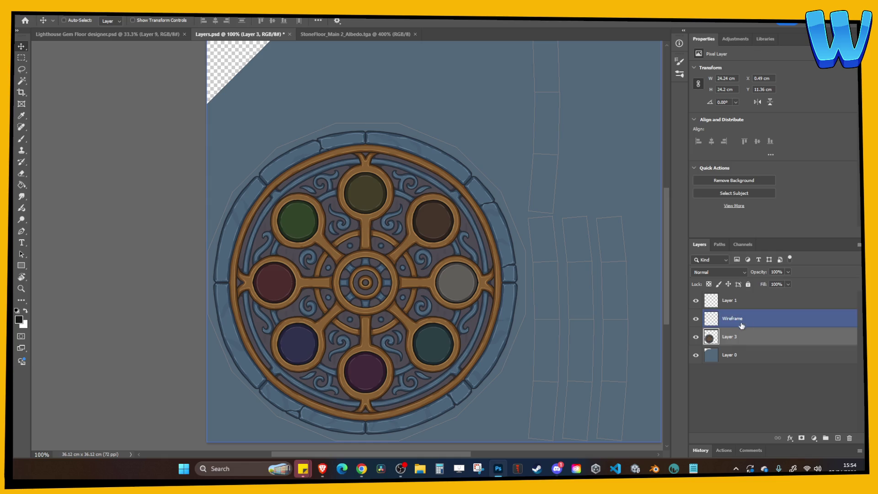
# Fill background Layer 0 with a sampled dark purple using the Paint Bucket.
pyautogui.press('g')
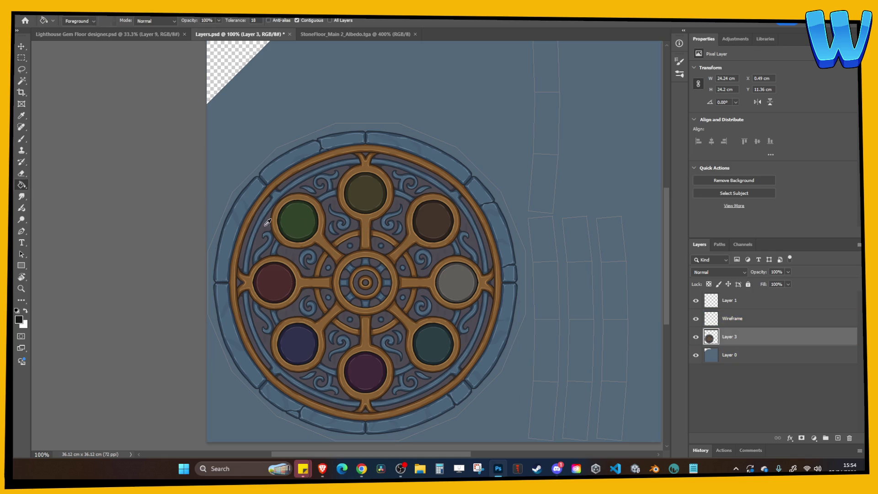
pyautogui.keyDown('alt'); pyautogui.click(328, 218); pyautogui.keyUp('alt')
pyautogui.click(732, 359)
pyautogui.click(536, 319)
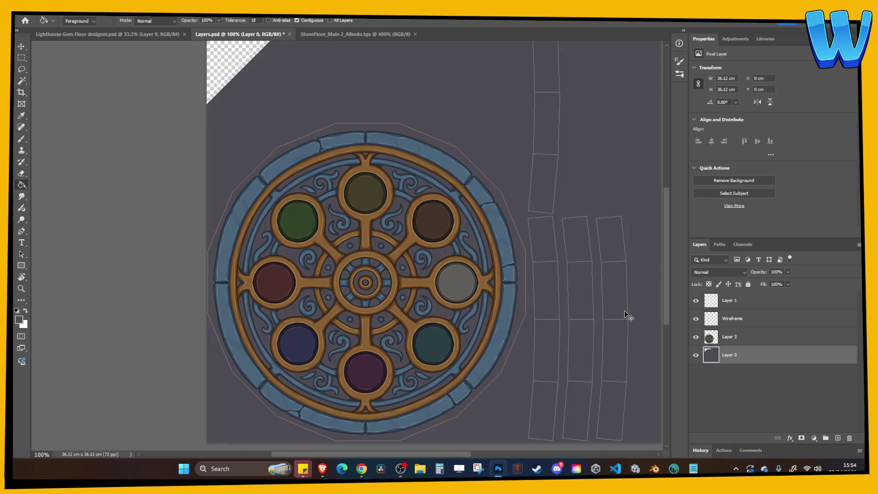
# Reselect Layer 3 with the Move tool and save Layers.psd.
pyautogui.click(704, 337)
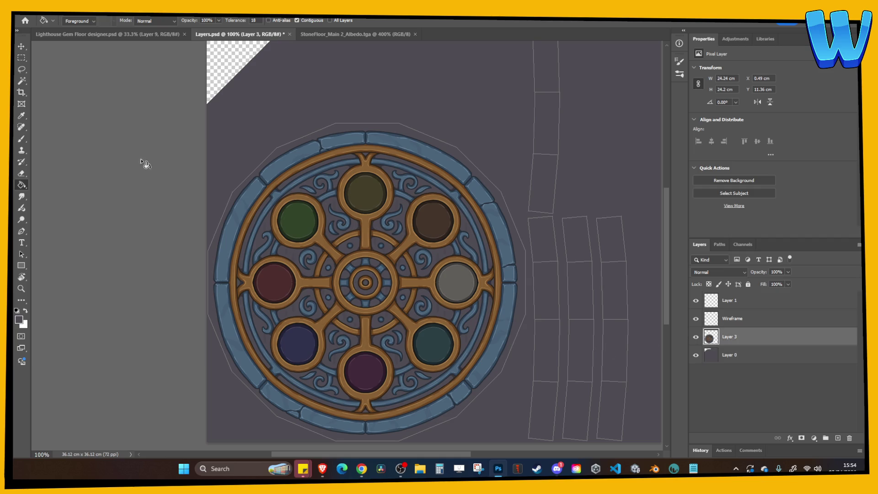
pyautogui.click(21, 46)
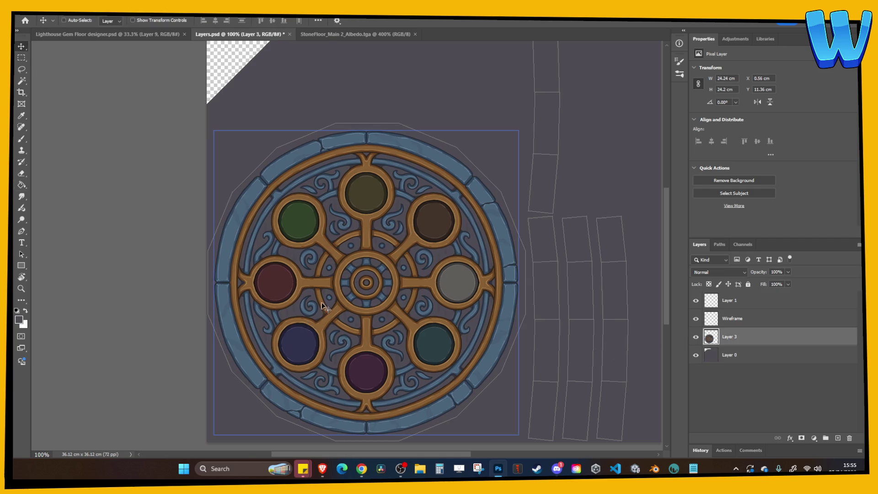
pyautogui.hotkey('ctrl', 's')
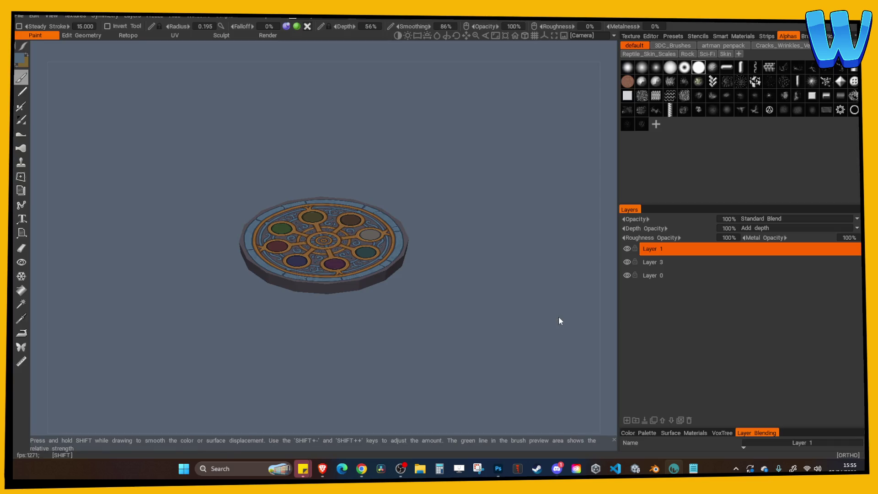
pyautogui.moveTo(559, 316)
pyautogui.mouseDown()
pyautogui.moveTo(471, 218)
pyautogui.moveTo(441, 243)
pyautogui.moveTo(491, 268)
pyautogui.moveTo(474, 288)
pyautogui.moveTo(486, 318)
pyautogui.moveTo(455, 332)
pyautogui.moveTo(508, 324)
pyautogui.moveTo(414, 359)
pyautogui.moveTo(508, 362)
pyautogui.moveTo(419, 378)
pyautogui.moveTo(489, 379)
pyautogui.moveTo(292, 371)
pyautogui.moveTo(226, 327)
pyautogui.moveTo(275, 364)
pyautogui.moveTo(457, 383)
pyautogui.moveTo(507, 374)
pyautogui.moveTo(481, 368)
pyautogui.moveTo(495, 355)
pyautogui.mouseUp()
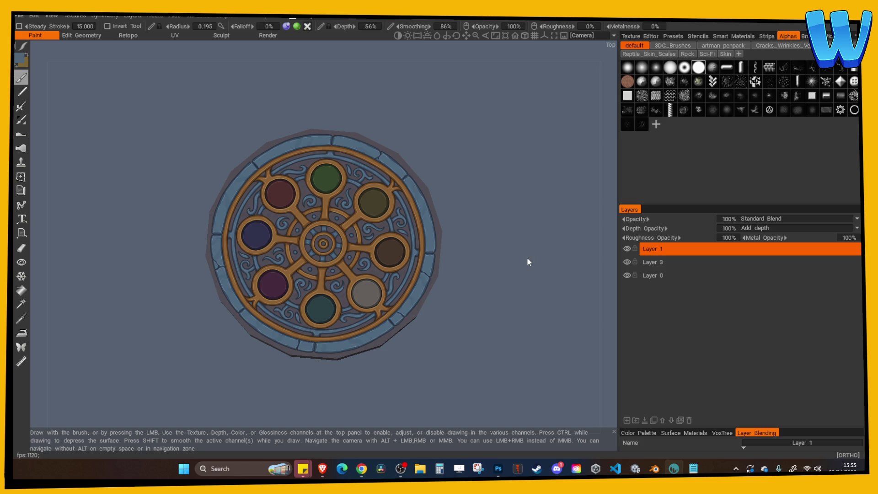
# Inspect the textured disc, then export Floor Emblem DISC_Albedo.tga with the Unity (Standard) preset.
pyautogui.moveTo(534, 255)
pyautogui.mouseDown()
pyautogui.moveTo(528, 263)
pyautogui.moveTo(530, 227)
pyautogui.moveTo(526, 249)
pyautogui.moveTo(534, 248)
pyautogui.mouseUp()
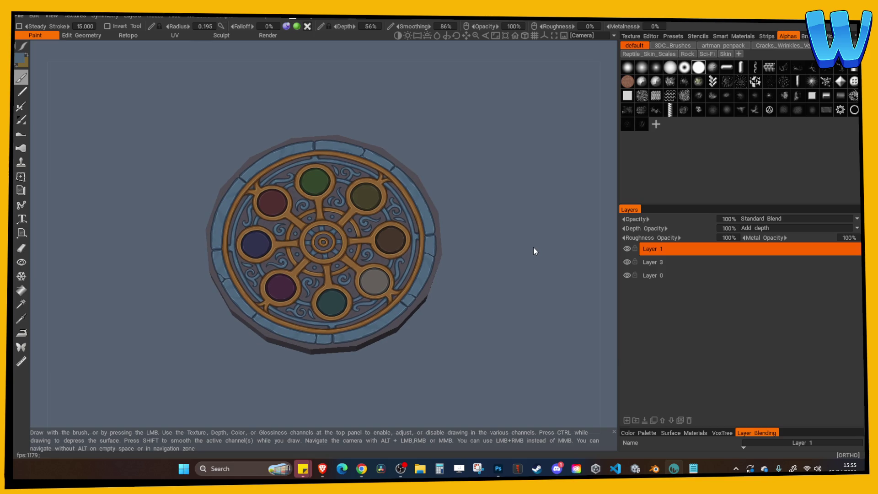
pyautogui.moveTo(309, 100)
pyautogui.mouseDown()
pyautogui.moveTo(276, 93)
pyautogui.moveTo(511, 204)
pyautogui.moveTo(472, 229)
pyautogui.mouseUp()
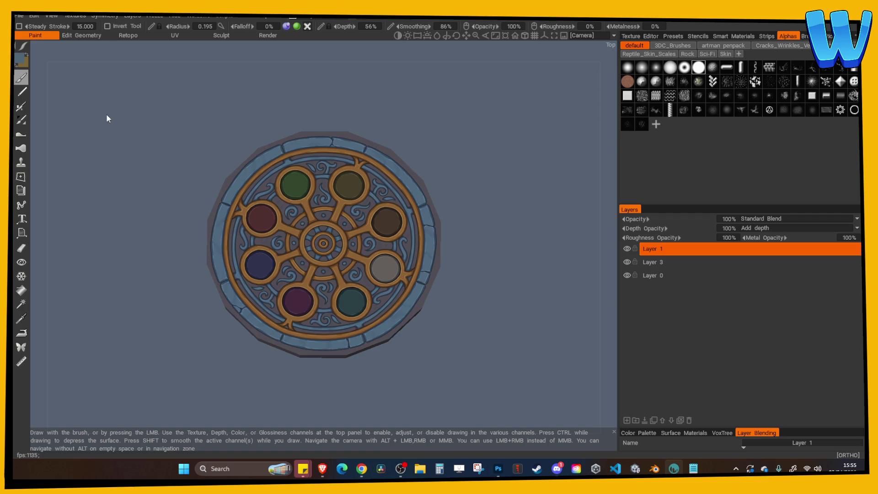
pyautogui.click(19, 15)
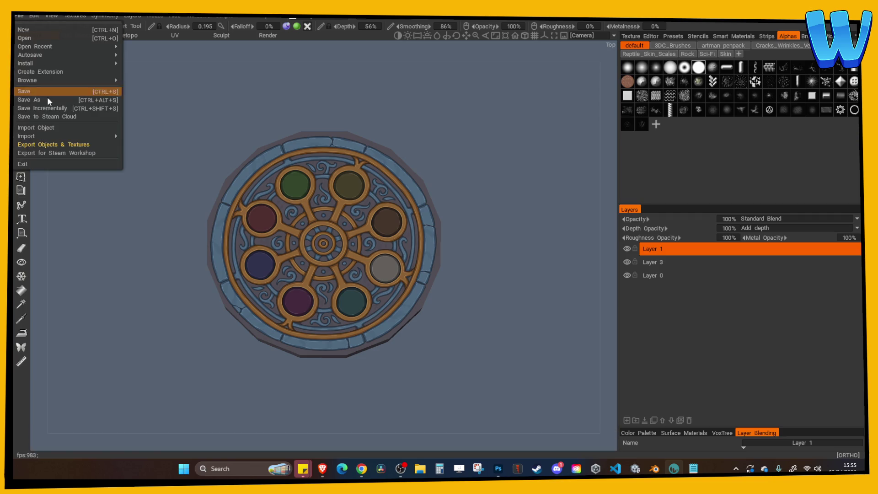
pyautogui.click(54, 145)
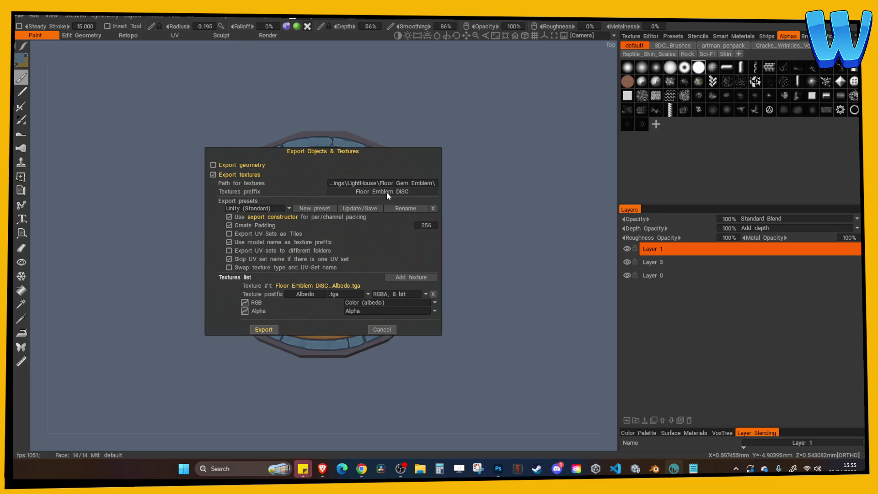
pyautogui.click(266, 330)
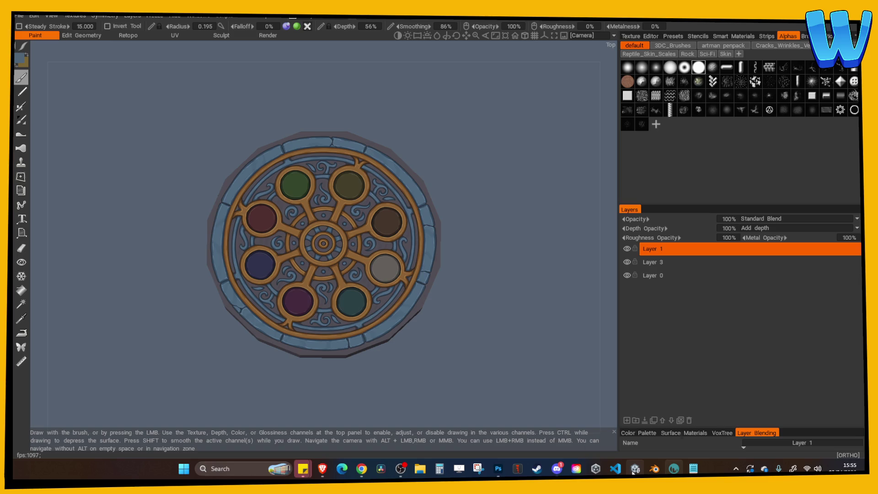
pyautogui.moveTo(634, 472)
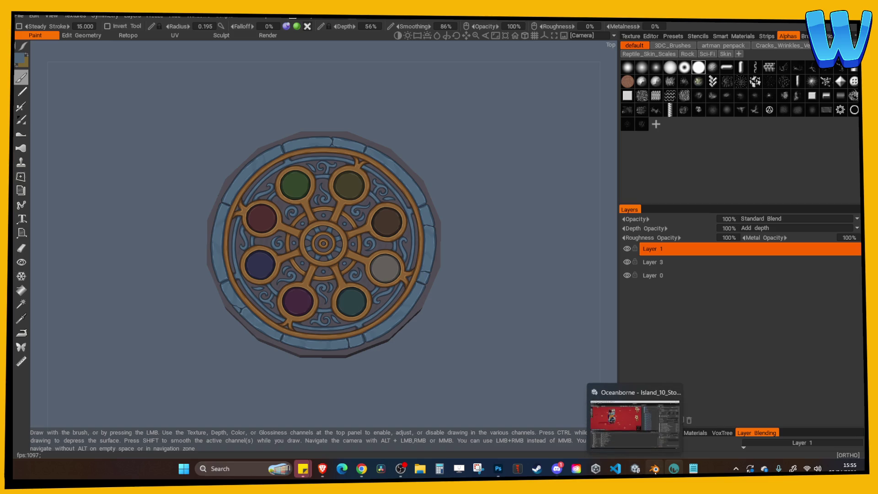
# Open the Lighthouse_1 scene in Unity, discarding unsaved changes.
pyautogui.click(634, 470)
pyautogui.moveTo(387, 243); pyautogui.dragTo(330, 223)
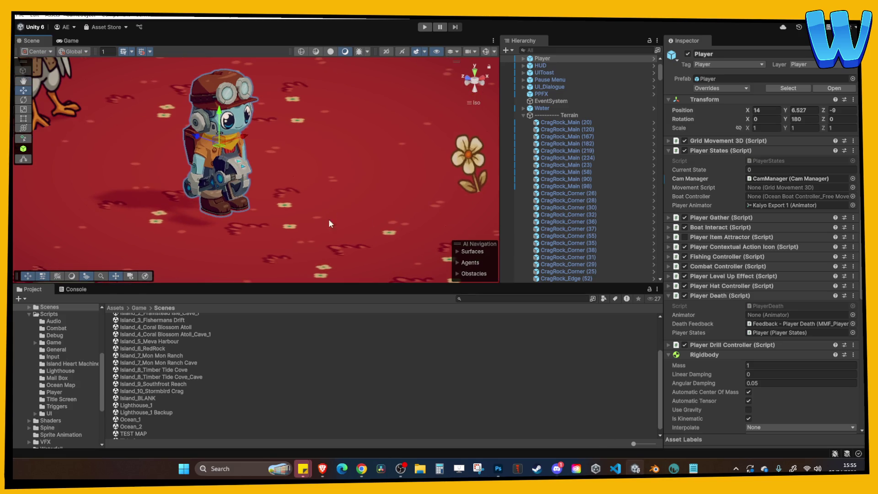
pyautogui.doubleClick(149, 405)
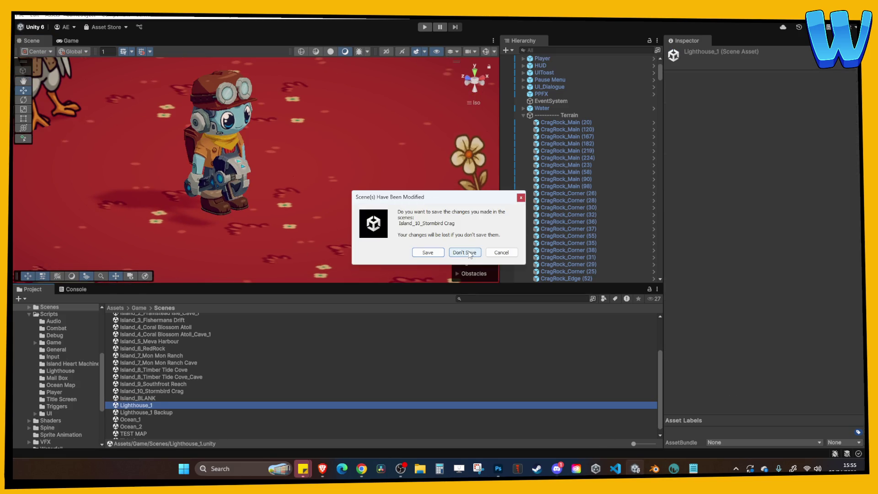
pyautogui.click(465, 253)
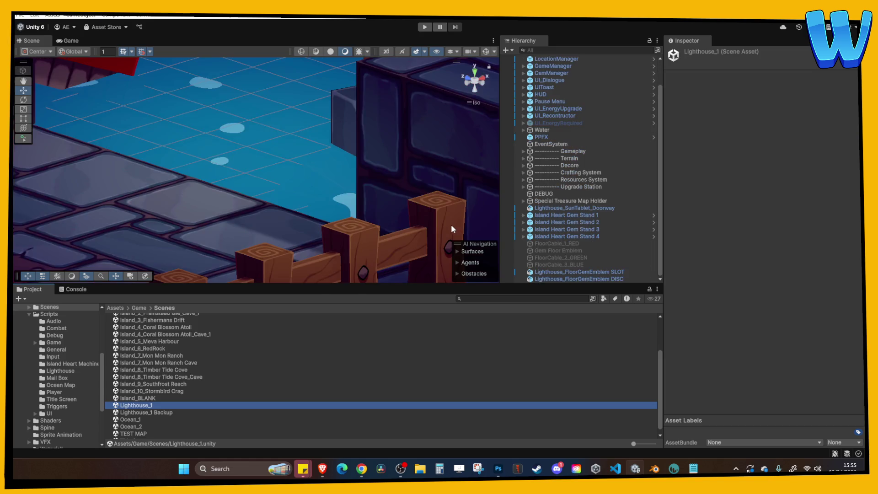
pyautogui.moveTo(387, 193)
pyautogui.mouseDown()
pyautogui.moveTo(374, 171)
pyautogui.moveTo(236, 194)
pyautogui.moveTo(260, 265)
pyautogui.mouseUp()
# Frame the Lighthouse_FloorGemEmblem DISC and show its Lighthouse Emblem DISC 0 material in Explorer.
pyautogui.click(256, 131)
pyautogui.press('f')
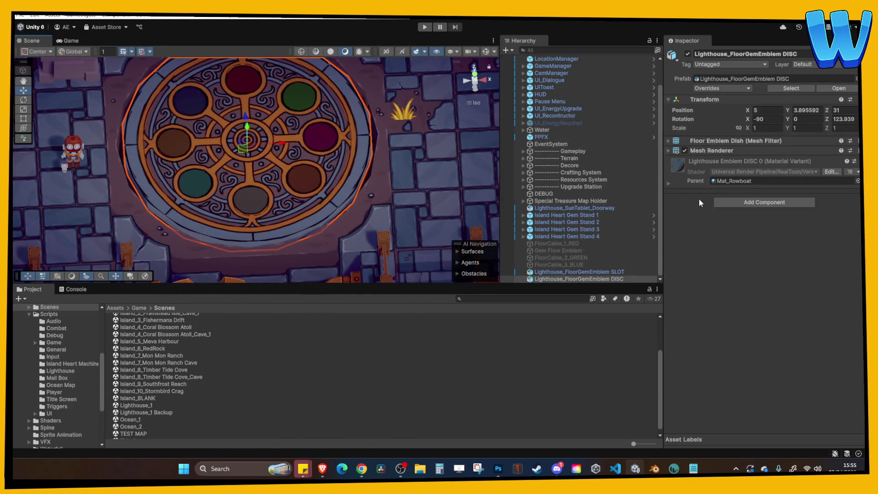
pyautogui.rightClick(755, 162)
pyautogui.click(782, 201)
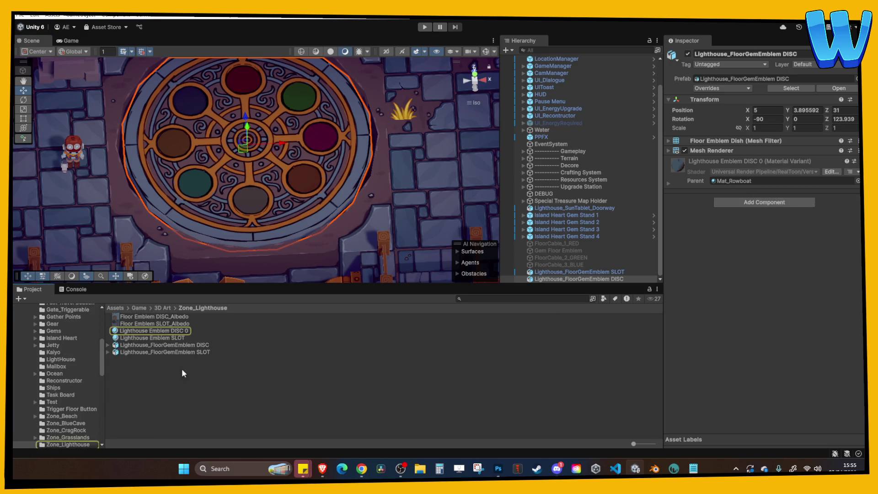
pyautogui.click(148, 331)
pyautogui.rightClick(148, 331)
pyautogui.click(183, 81)
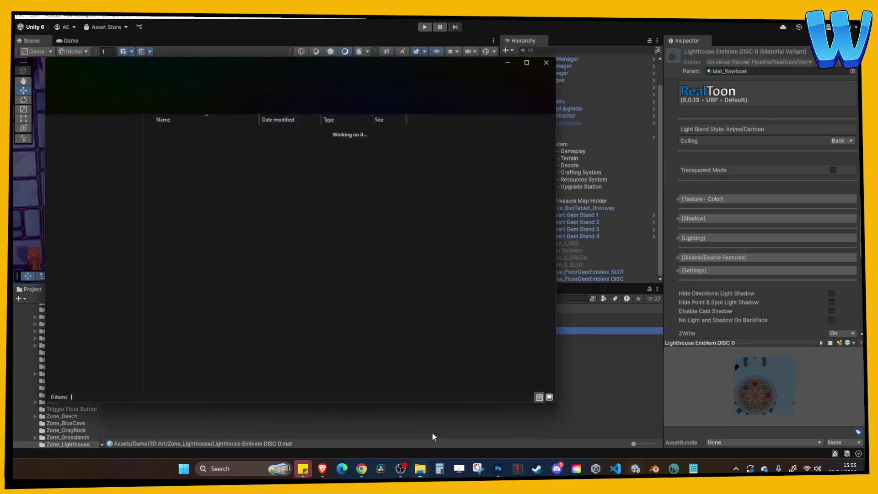
# Open a second File Explorer window and sort its files by type.
pyautogui.click(420, 468)
pyautogui.click(420, 468)
pyautogui.rightClick(420, 468)
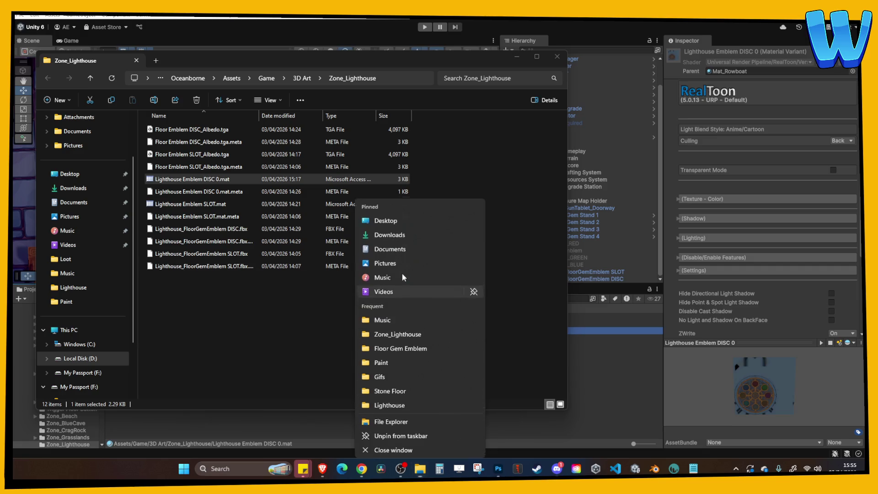
pyautogui.click(398, 334)
pyautogui.rightClick(487, 156)
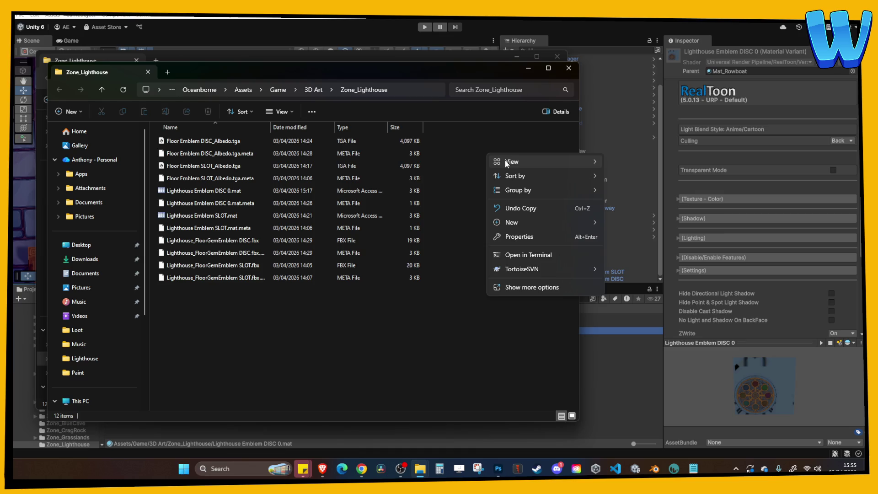
pyautogui.moveTo(512, 161)
pyautogui.click(342, 125)
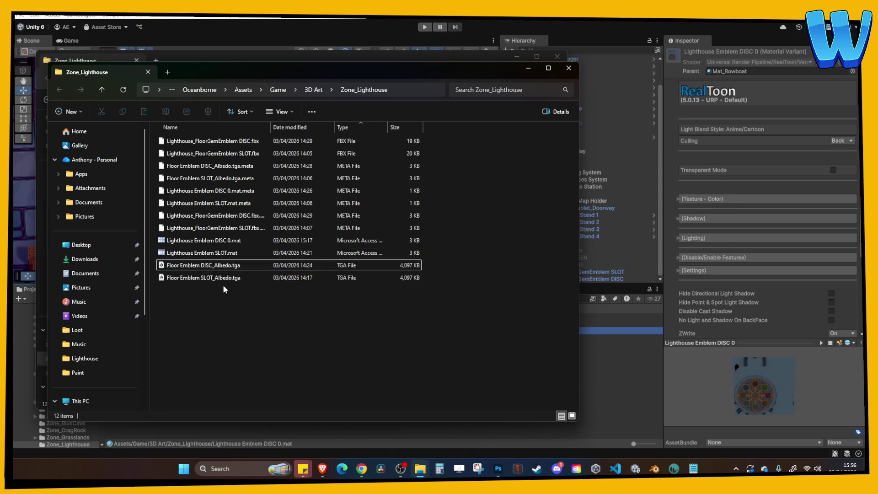
# Select Floor Emblem DISC_Albedo.tga, then paste and delete a copy in the other window.
pyautogui.click(219, 268)
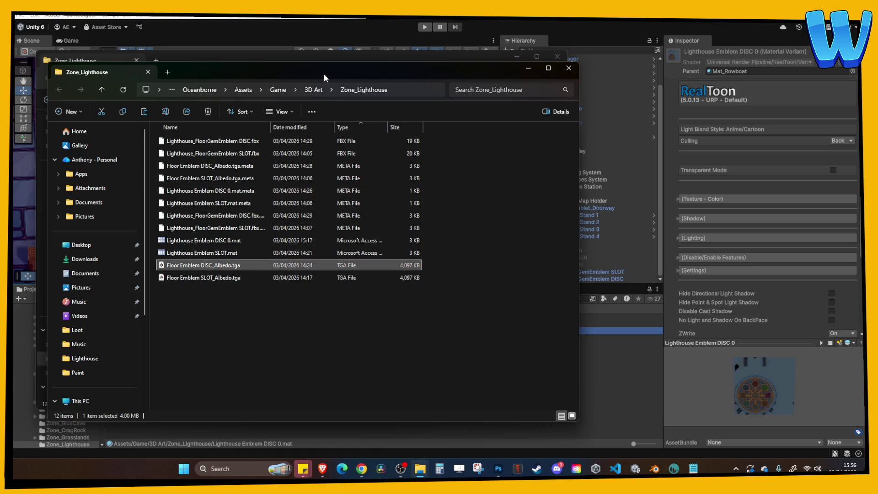
pyautogui.moveTo(324, 73)
pyautogui.mouseDown()
pyautogui.moveTo(486, 104)
pyautogui.moveTo(561, 144)
pyautogui.mouseUp()
pyautogui.click(382, 61)
pyautogui.click(211, 297)
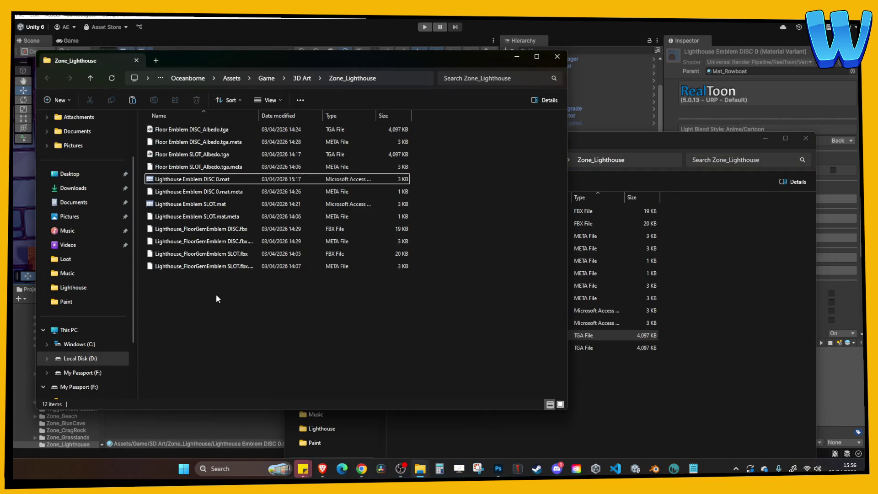
pyautogui.hotkey('ctrl', 'v')
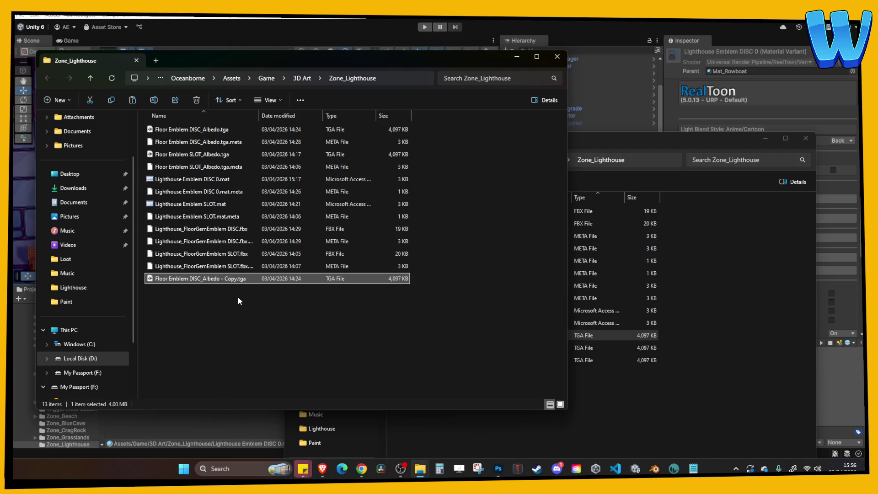
pyautogui.press('Delete')
pyautogui.click(615, 391)
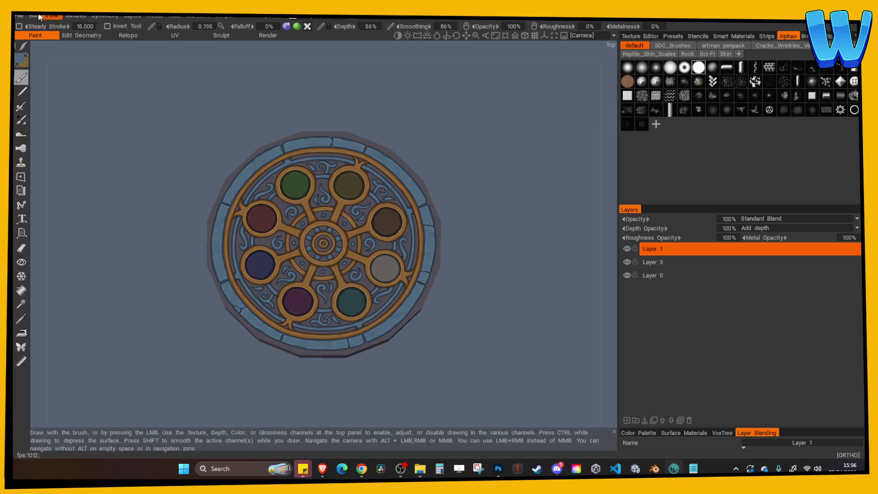
pyautogui.click(18, 17)
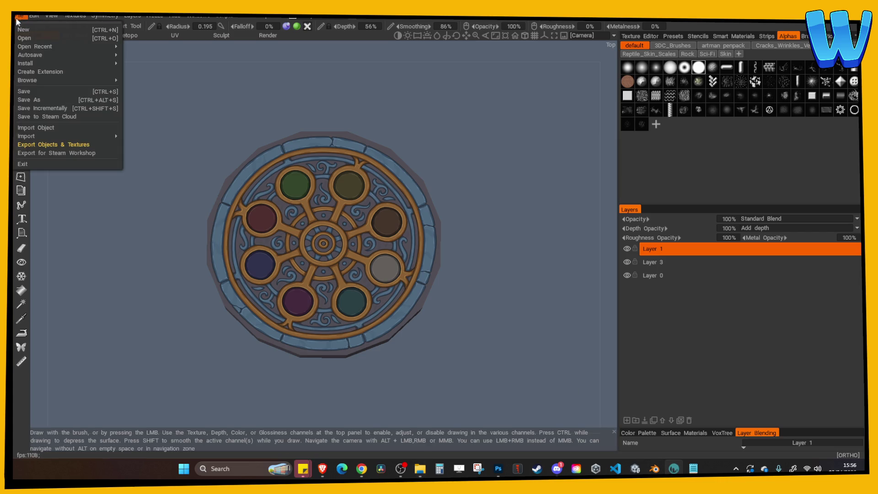
# Change the textures prefix to 'Floor Emblem DISC 0' and export the albedo texture.
pyautogui.click(63, 144)
pyautogui.click(415, 193)
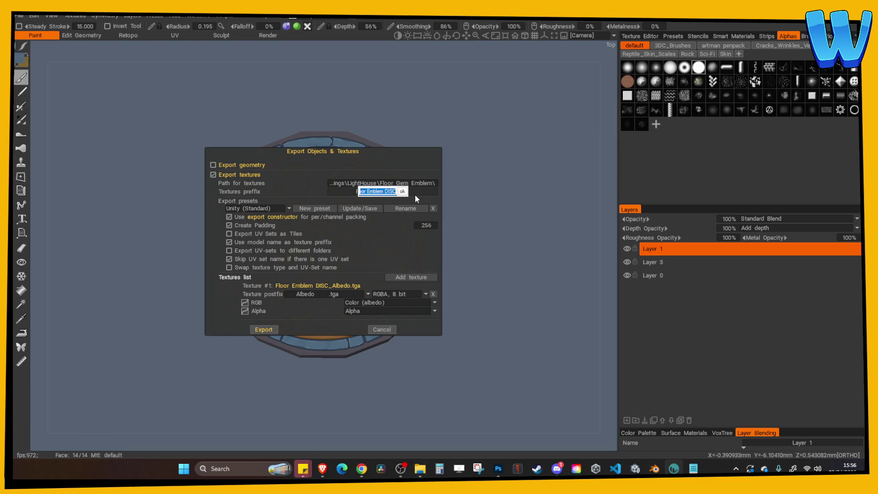
pyautogui.press('End')
pyautogui.click(402, 193)
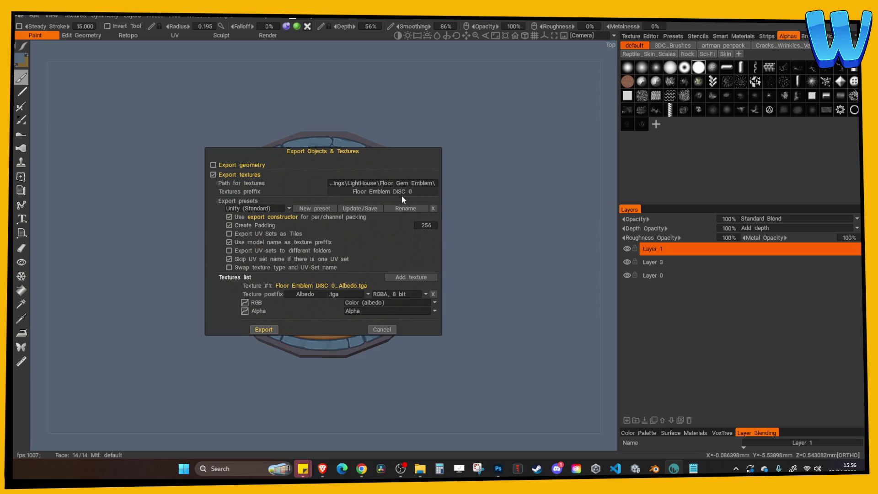
pyautogui.press('Return')
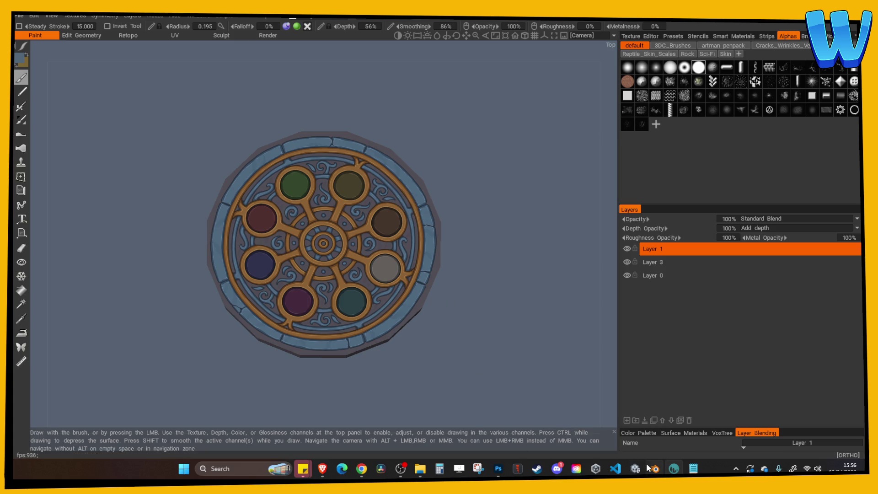
pyautogui.click(637, 470)
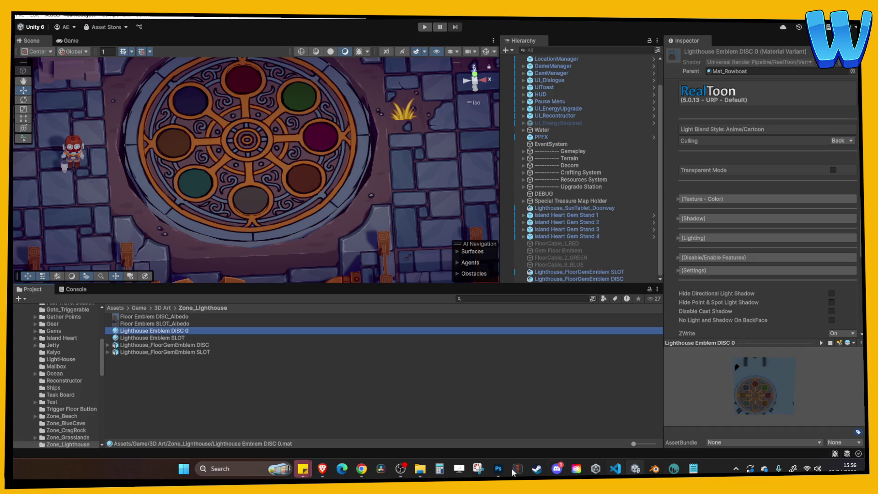
# Bring both Zone_Lighthouse windows forward and check the listing sorted by type.
pyautogui.moveTo(419, 469)
pyautogui.click(456, 441)
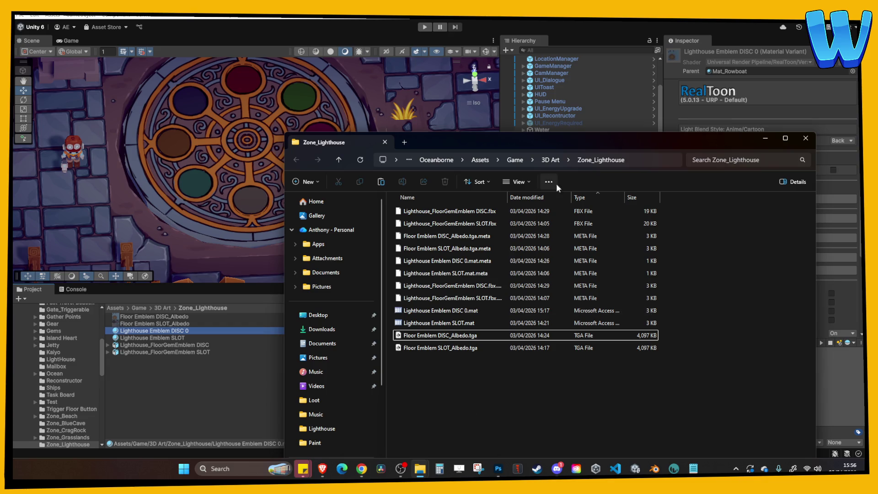
pyautogui.click(581, 199)
pyautogui.click(581, 199)
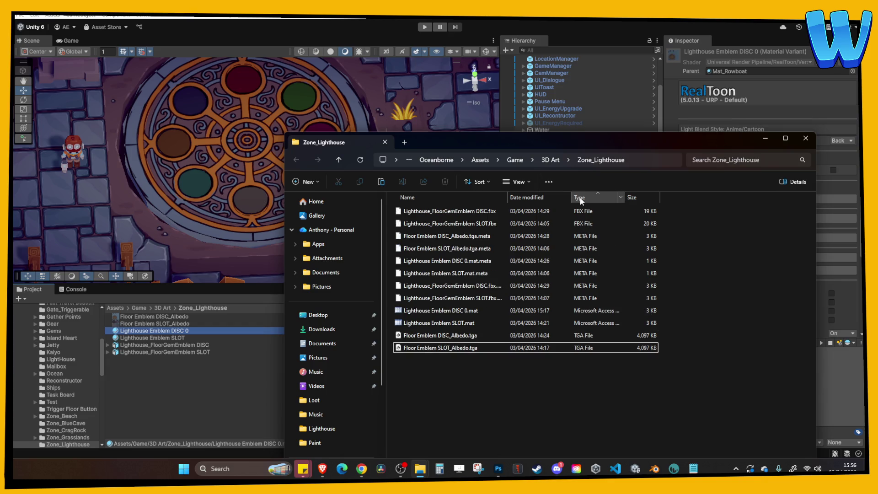
pyautogui.moveTo(420, 469)
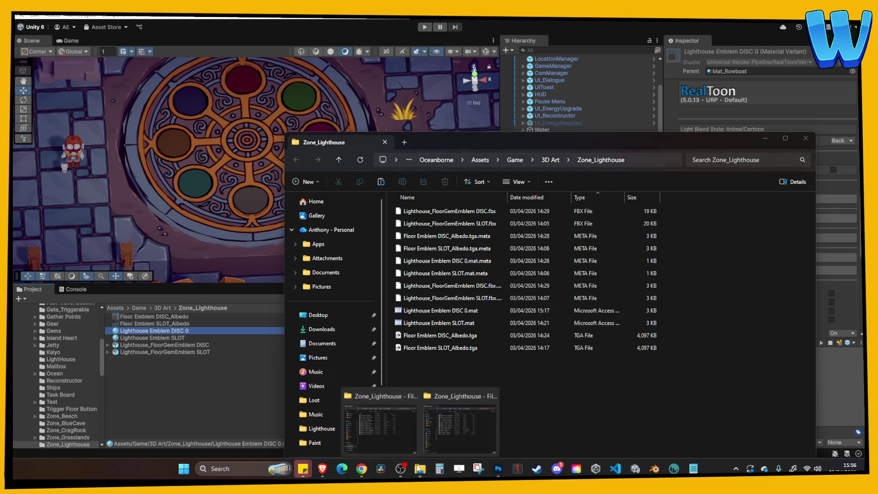
pyautogui.click(484, 388)
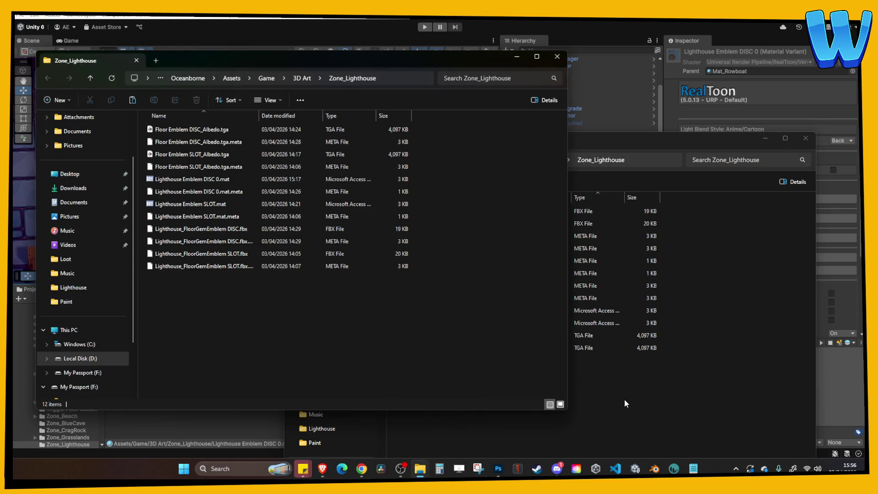
pyautogui.click(624, 399)
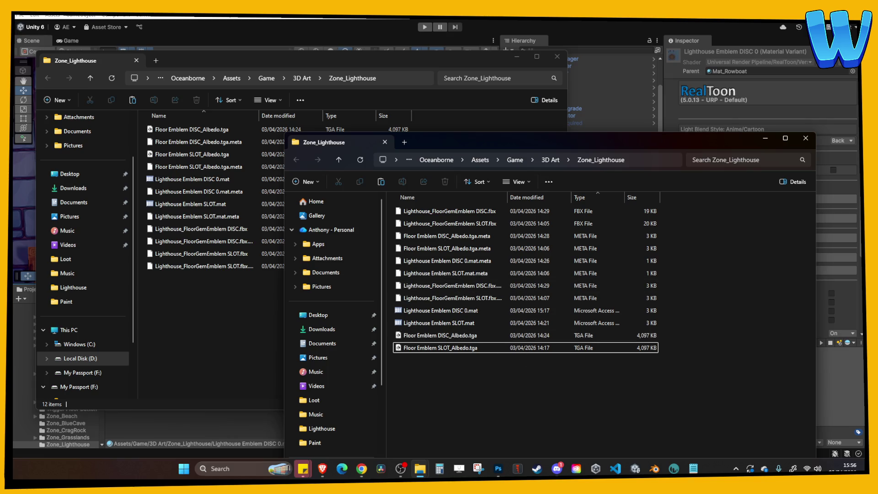
# Select Lighthouse Emblem DISC 0.mat, sort the other window by type, then close both windows.
pyautogui.hotkey('alt', 'Tab')
pyautogui.click(504, 381)
pyautogui.click(476, 312)
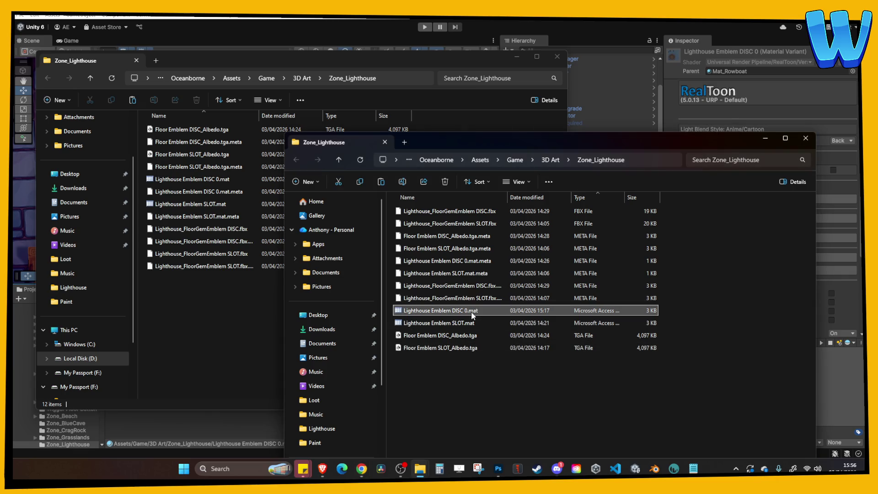
pyautogui.click(194, 329)
pyautogui.click(339, 116)
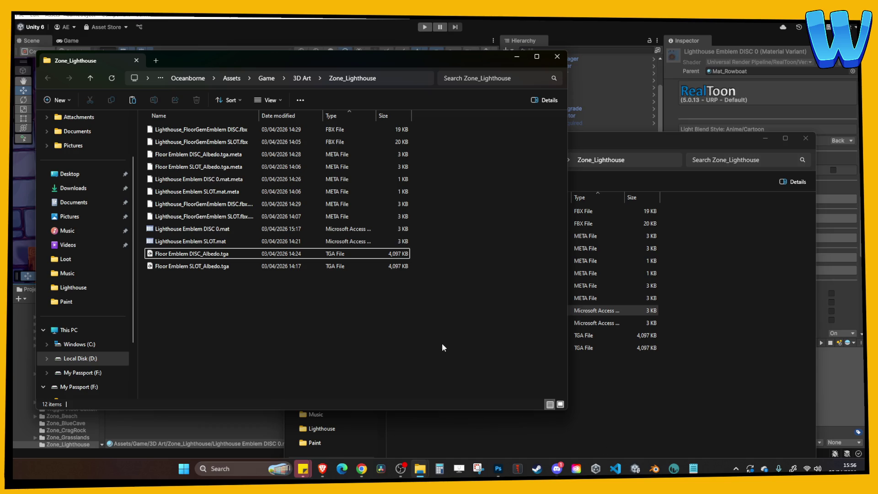
pyautogui.click(557, 56)
pyautogui.click(805, 138)
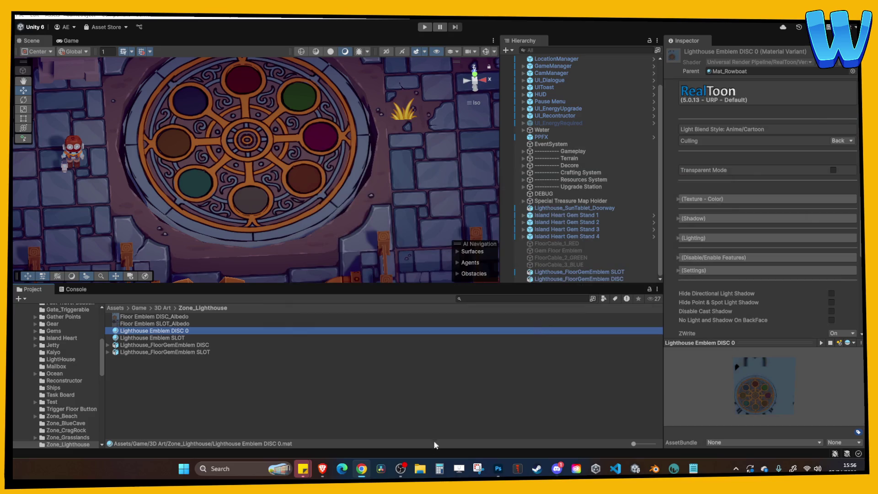
# Browse to Oceanborne 3D > 3D > Buildings > LightHouse > Floor Gem Emblem and select Floor Emblem DISC 0_Albedo.tga.
pyautogui.click(417, 474)
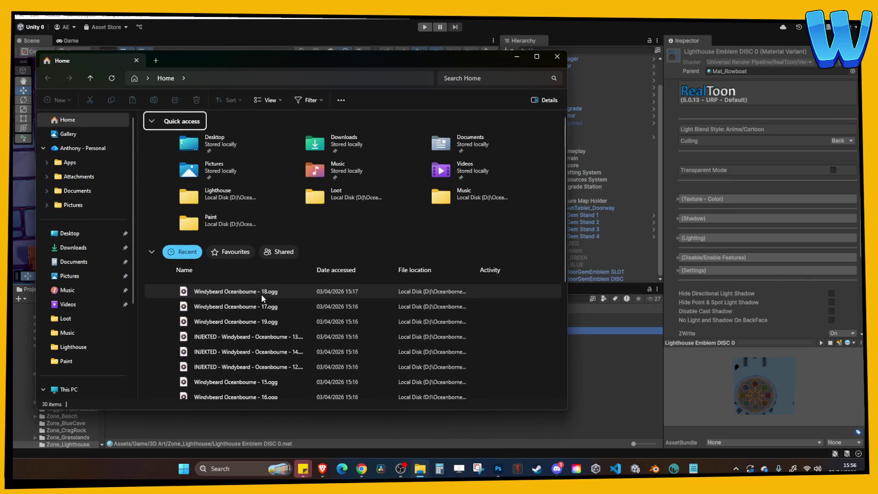
pyautogui.doubleClick(232, 197)
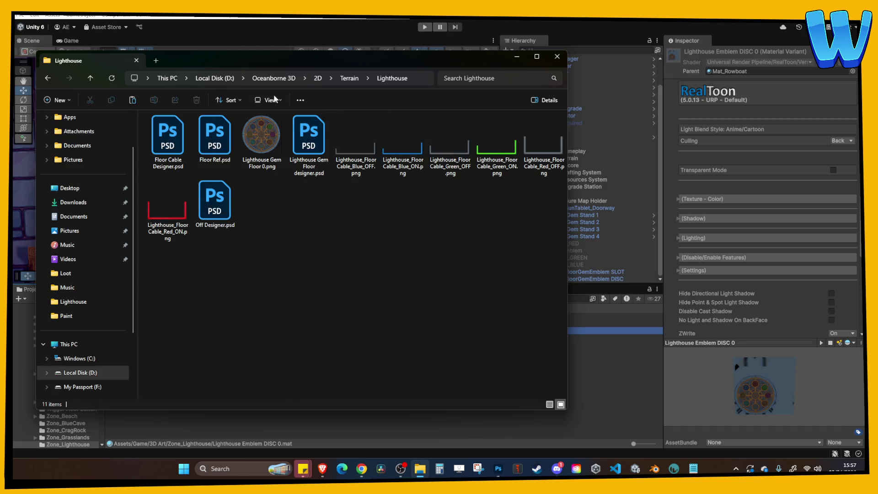
pyautogui.click(294, 81)
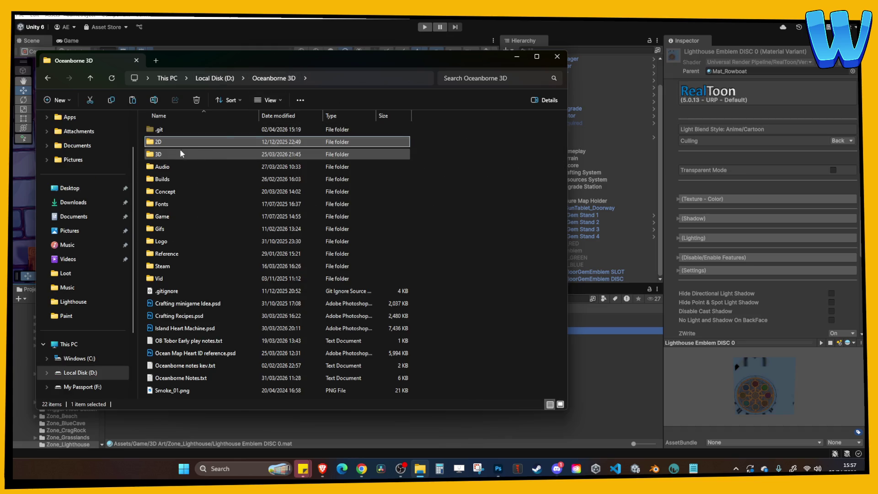
pyautogui.doubleClick(179, 143)
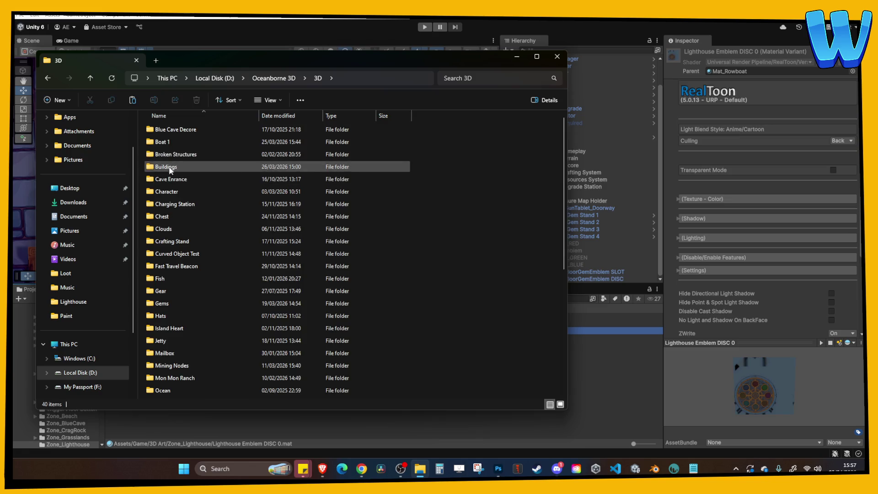
pyautogui.doubleClick(169, 168)
pyautogui.doubleClick(169, 143)
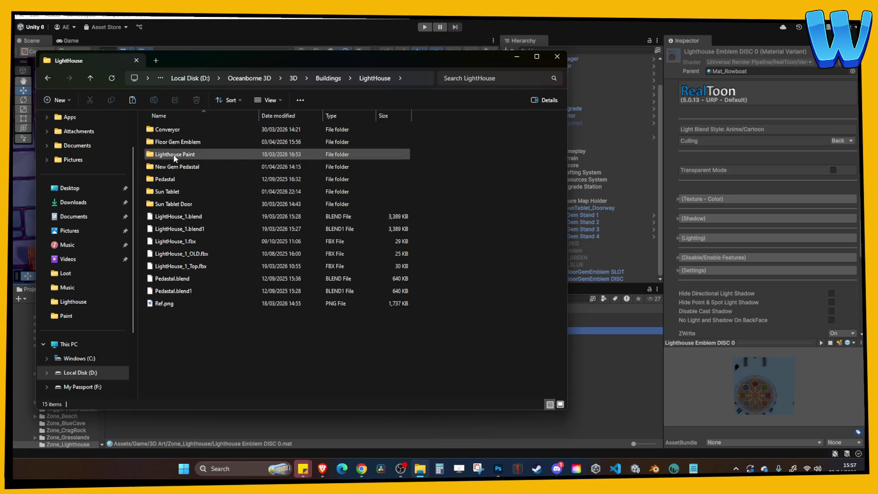
pyautogui.click(175, 142)
pyautogui.doubleClick(176, 143)
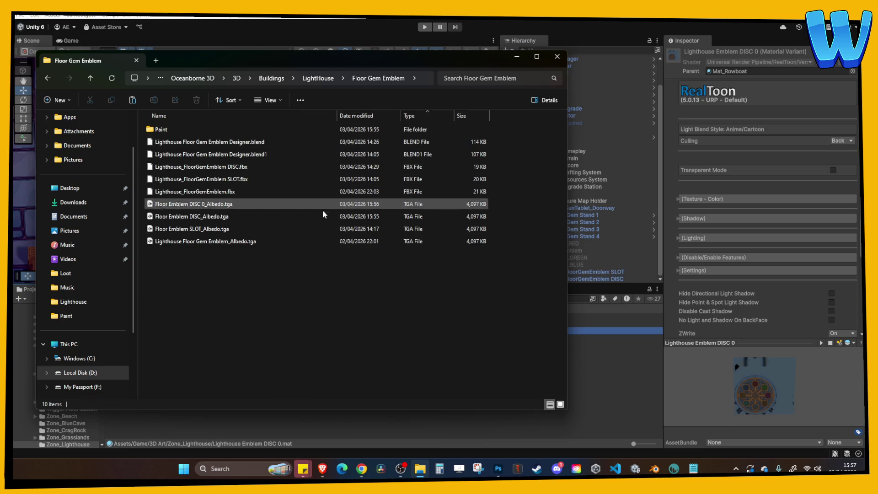
pyautogui.click(226, 206)
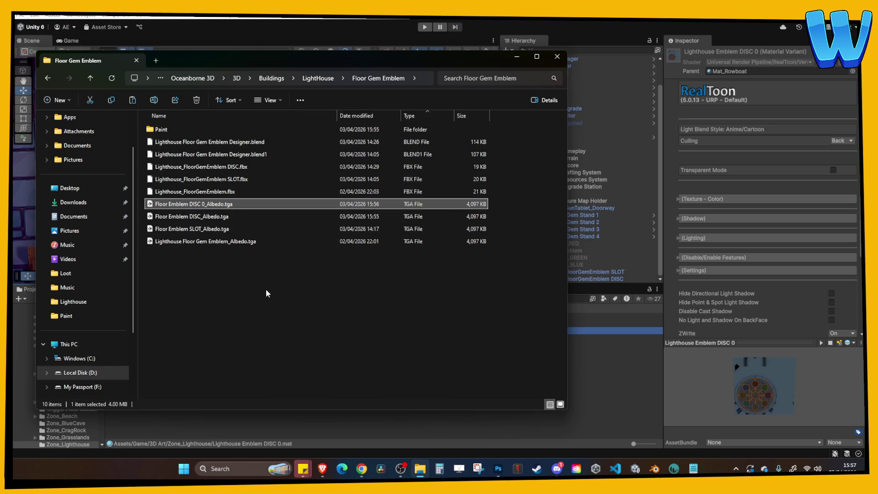
pyautogui.moveTo(380, 60); pyautogui.dragTo(606, 60)
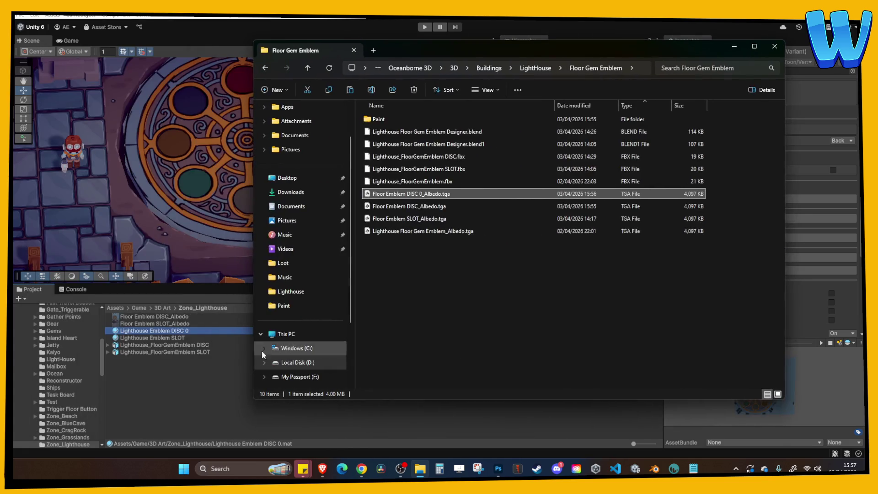
# Reveal the Lighthouse Emblem SLOT material's folder, paste the texture there, then delete it.
pyautogui.rightClick(157, 337)
pyautogui.click(229, 84)
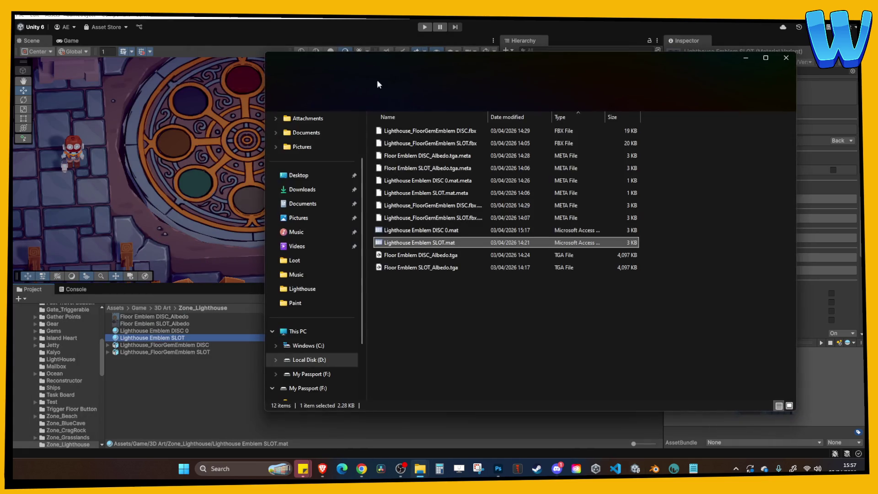
pyautogui.hotkey('ctrl', 'v')
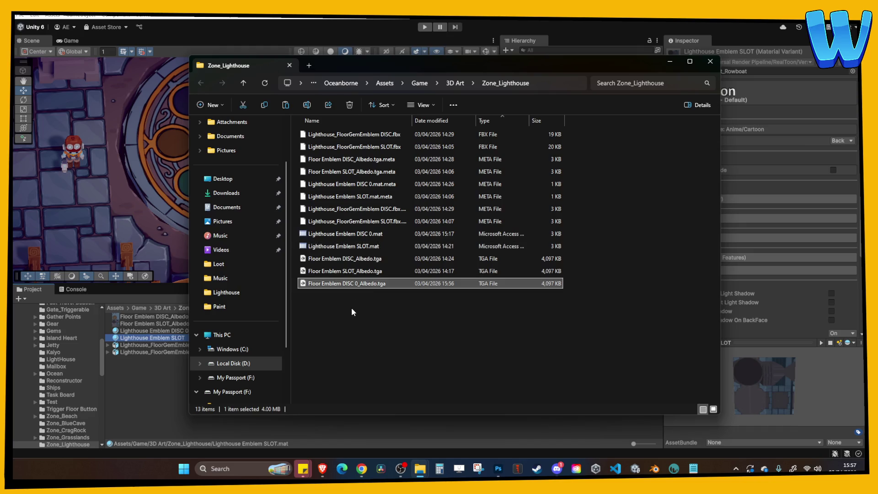
pyautogui.press('Delete')
pyautogui.click(249, 418)
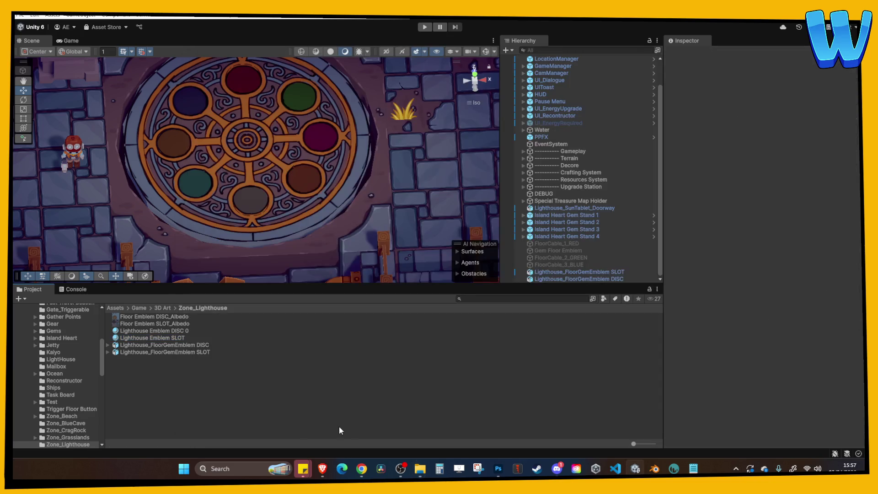
# Close the Zone_Lighthouse window and drag Floor Emblem DISC 0_Albedo.tga into Unity's Project assets.
pyautogui.moveTo(417, 471)
pyautogui.click(439, 441)
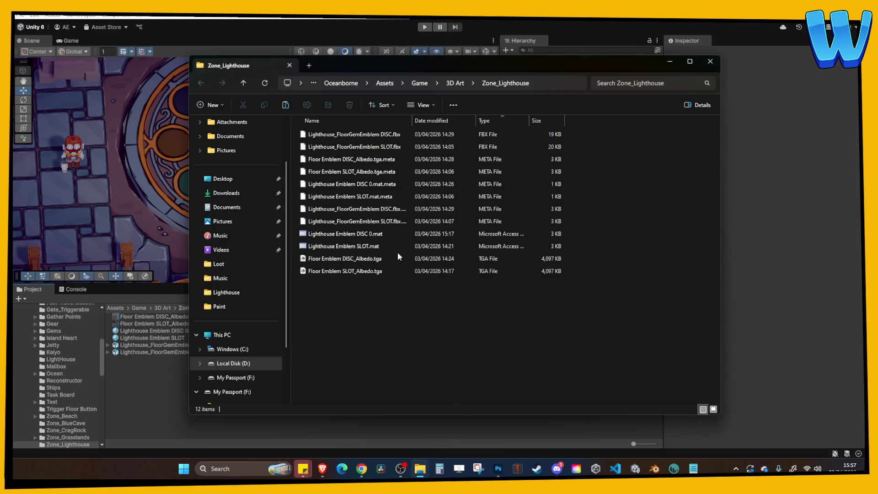
pyautogui.click(710, 61)
pyautogui.click(420, 469)
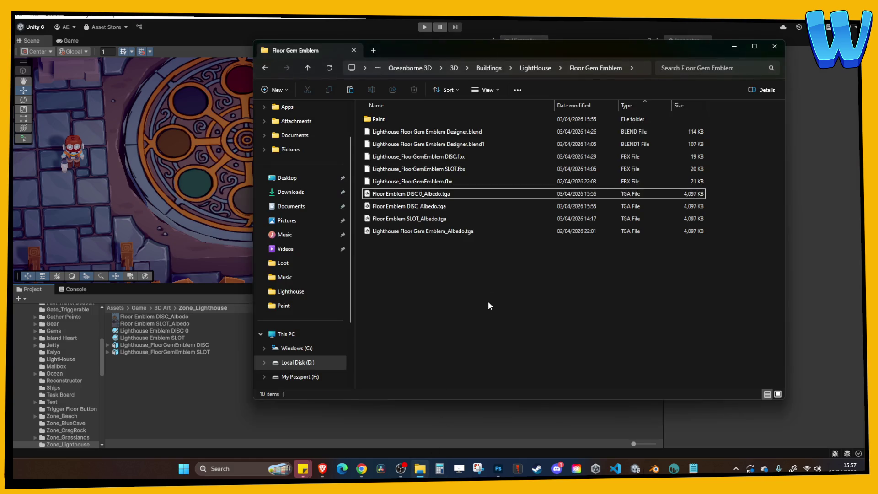
pyautogui.moveTo(442, 195)
pyautogui.mouseDown()
pyautogui.moveTo(374, 391)
pyautogui.moveTo(177, 396)
pyautogui.mouseUp()
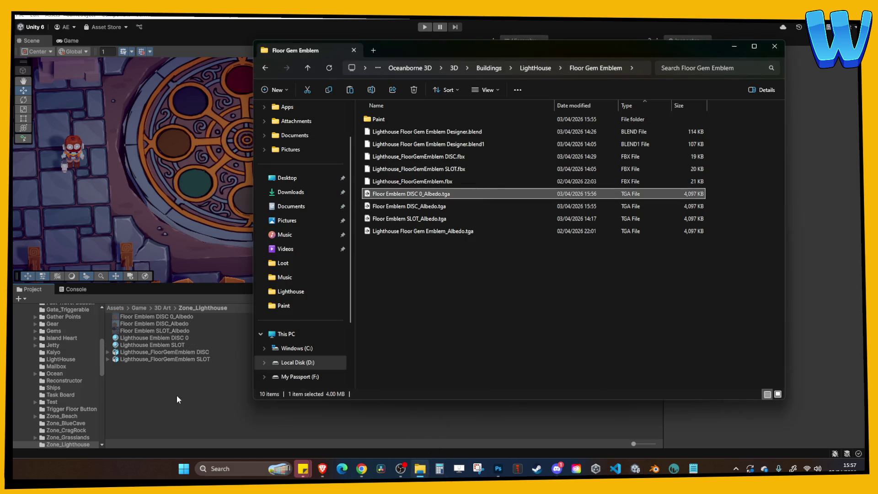
pyautogui.click(177, 395)
# Assign the Floor Emblem DISC 0_Albedo texture to the Lighthouse Emblem DISC 0 material, then start the game.
pyautogui.click(181, 316)
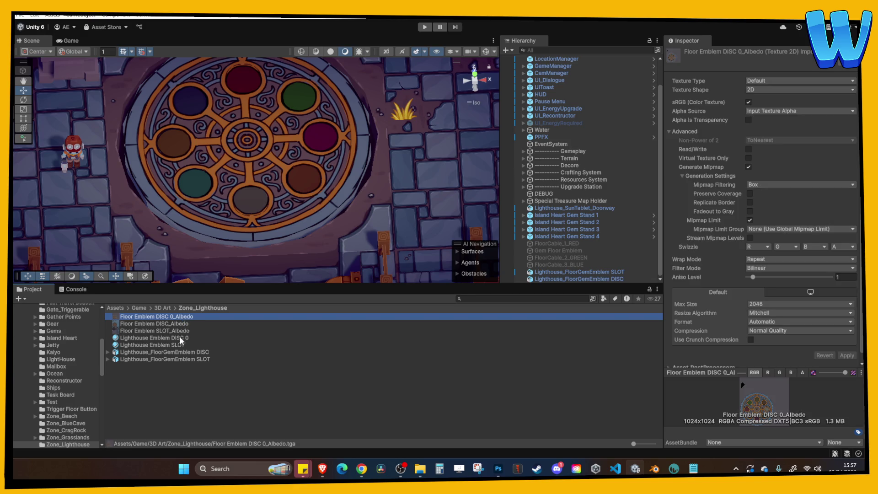
pyautogui.click(184, 338)
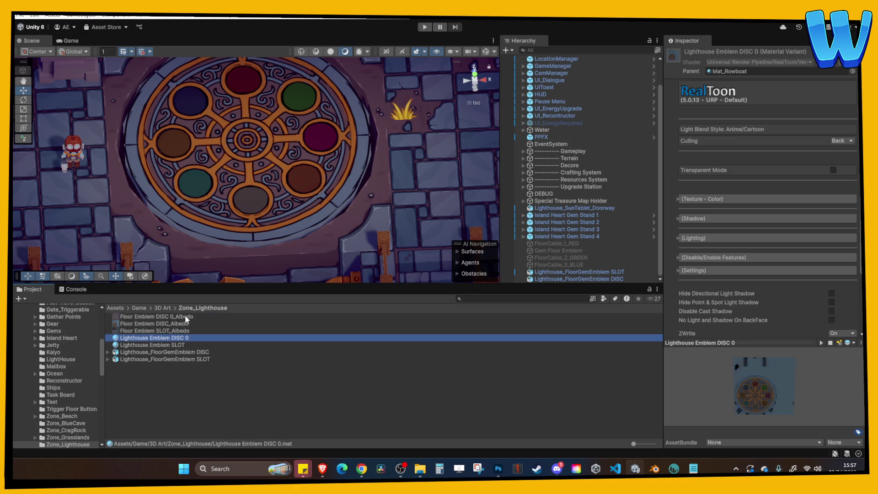
pyautogui.click(677, 201)
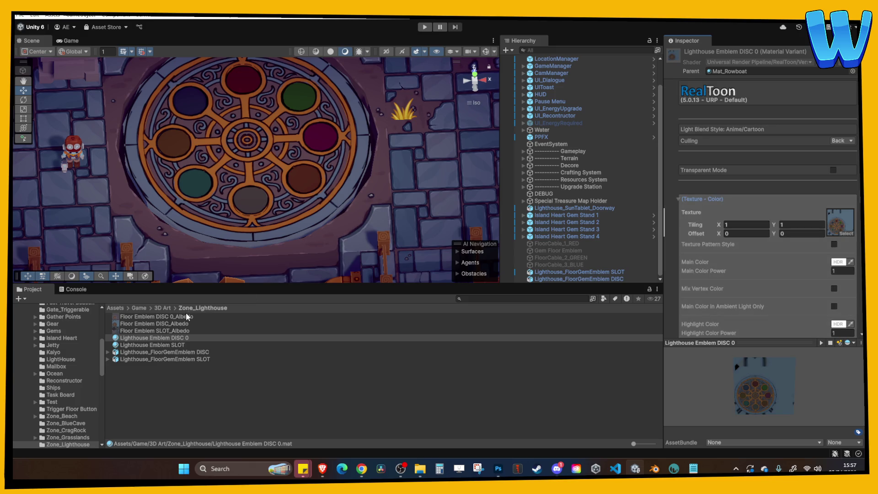
pyautogui.moveTo(187, 316); pyautogui.dragTo(849, 227)
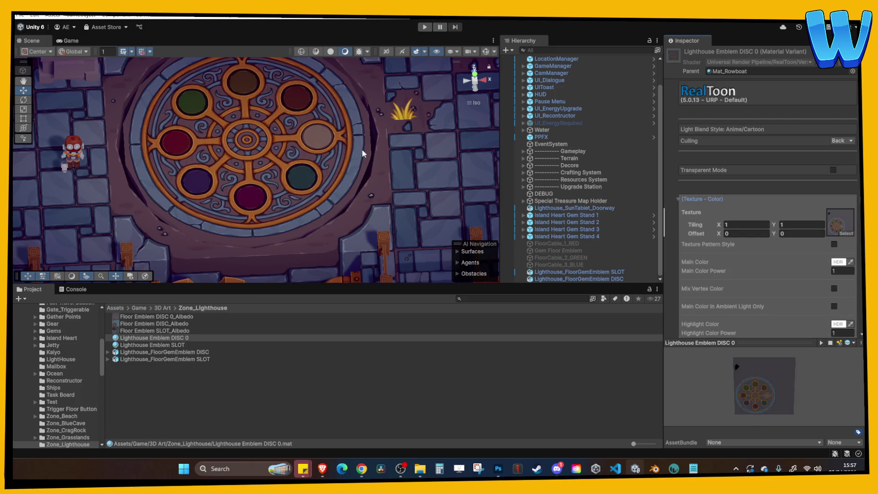
pyautogui.click(426, 28)
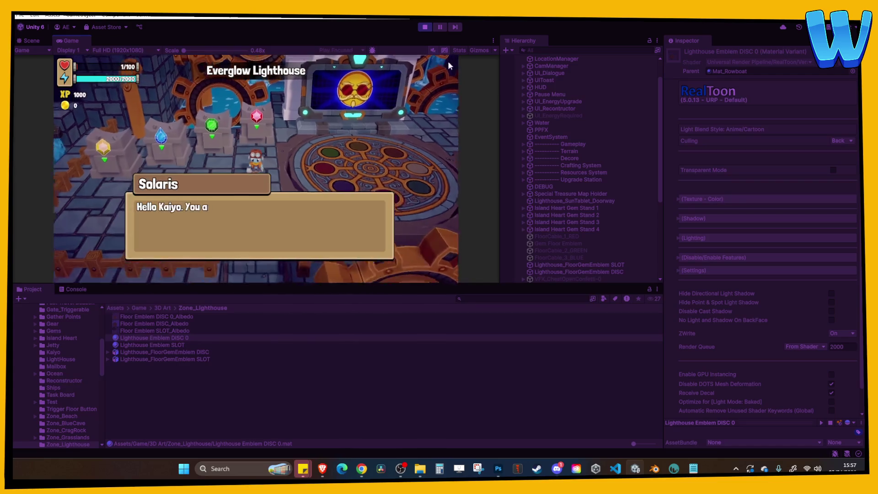
# Maximize the Game view and walk the character across the emblem platform toward the wall monitor.
pyautogui.click(493, 40)
pyautogui.click(516, 76)
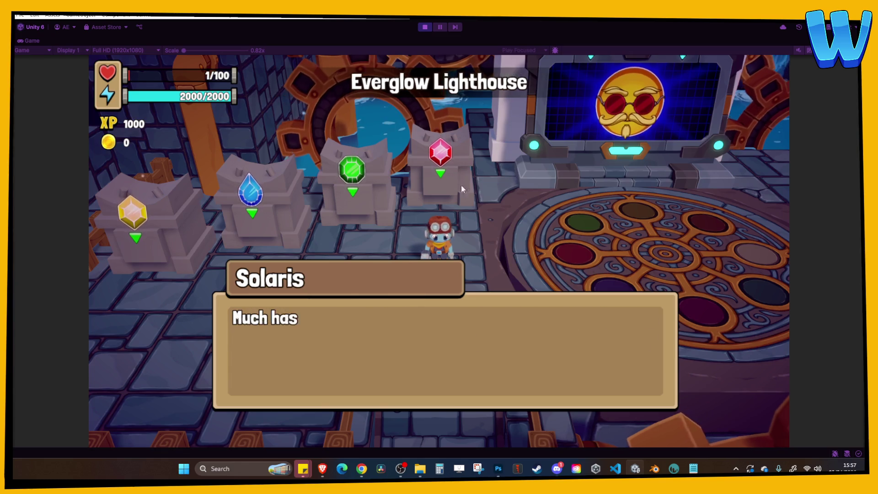
pyautogui.press('d')
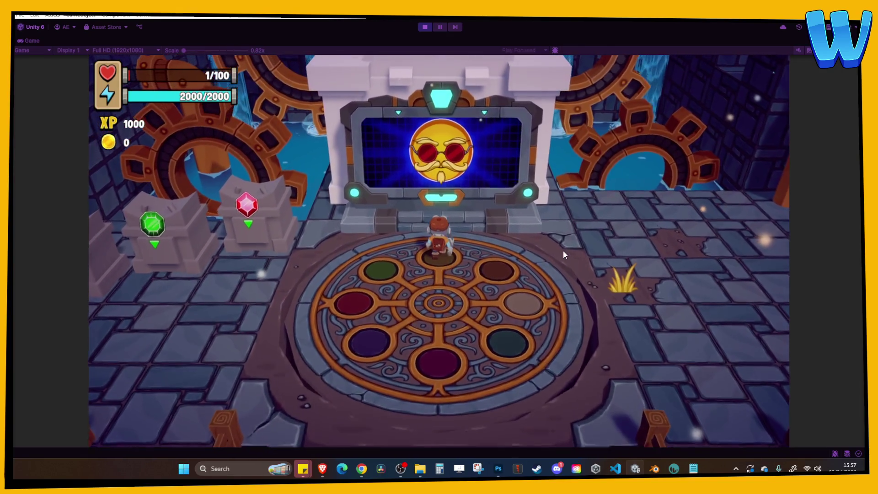
pyautogui.press('a')
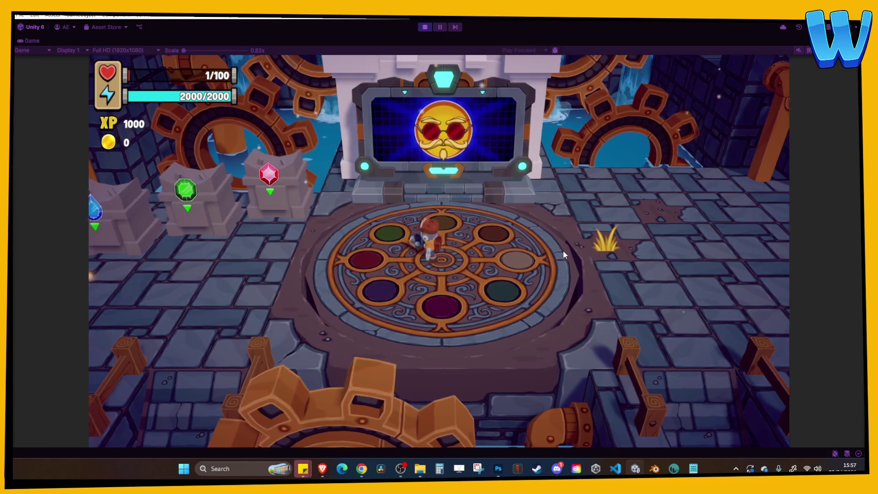
pyautogui.press('d')
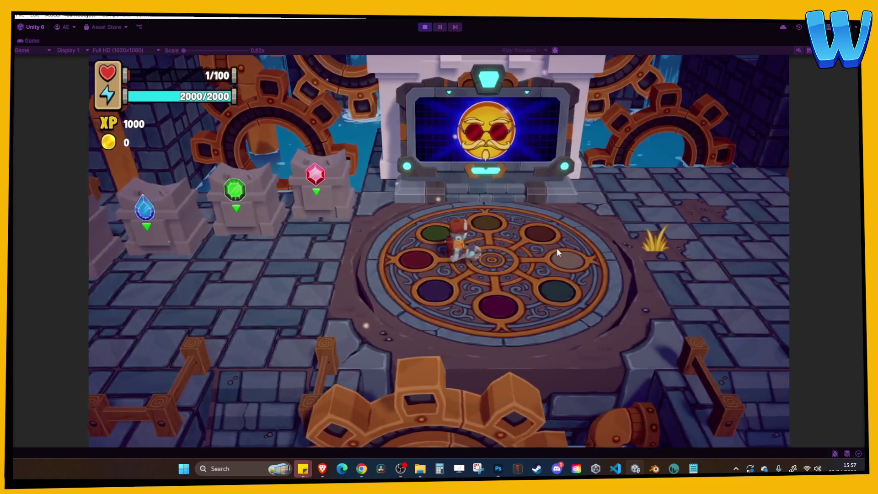
pyautogui.press('w')
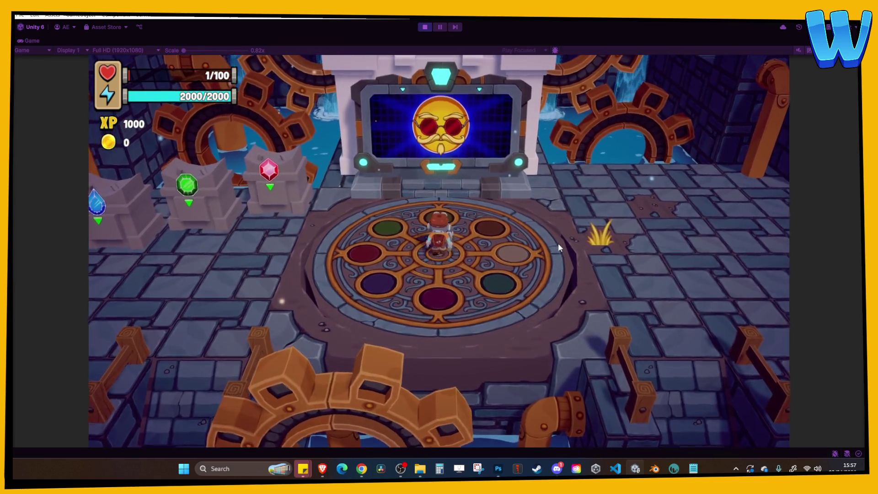
pyautogui.press('w')
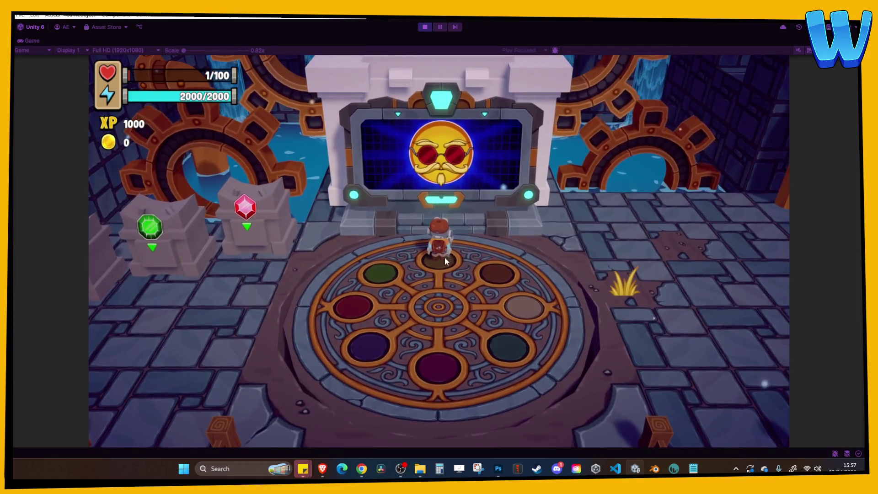
pyautogui.press('s')
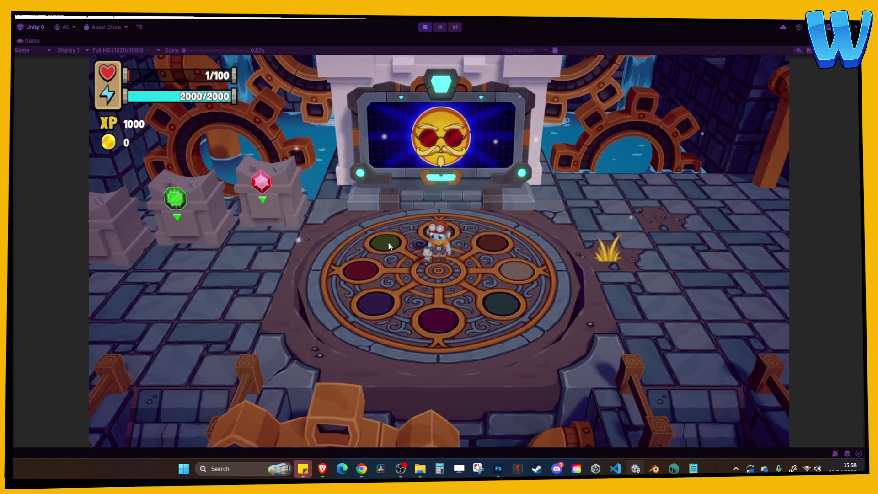
# Finish stepping around the platform and stop the running game.
pyautogui.press('w')
pyautogui.press('s')
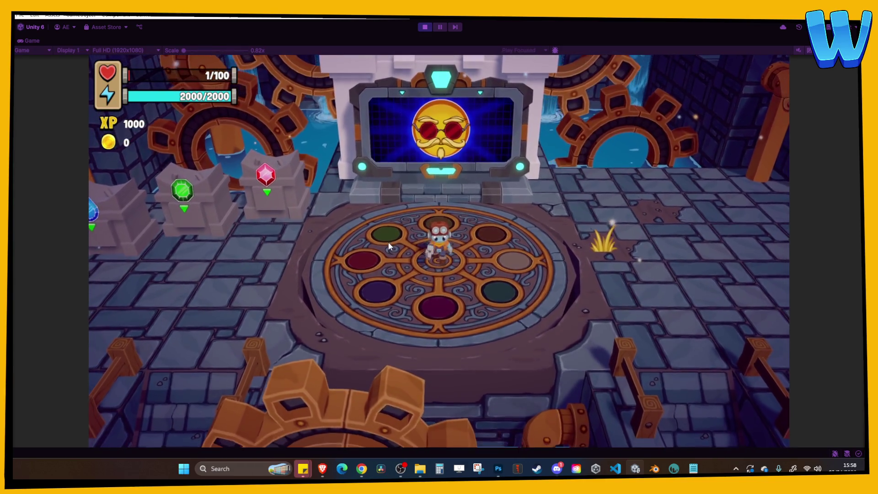
pyautogui.press('w')
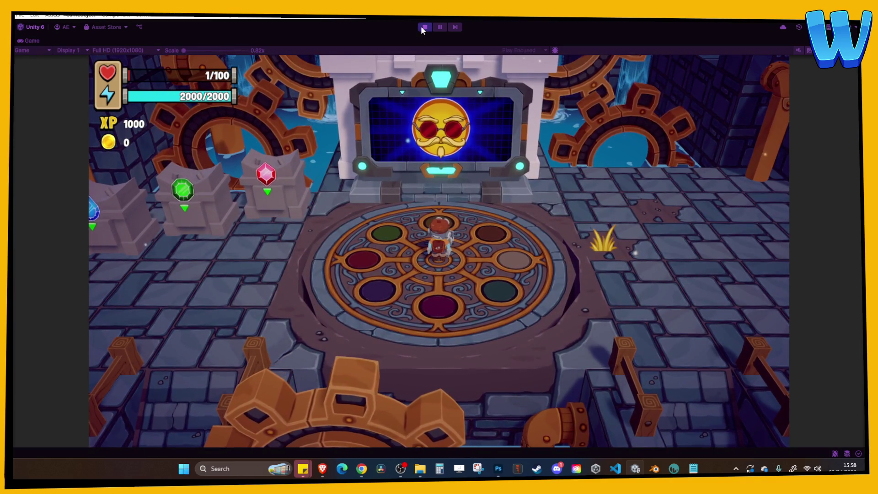
pyautogui.click(421, 26)
# Rotate the emblem disc to about 217 degrees and focus the view on the slot plate.
pyautogui.click(323, 150)
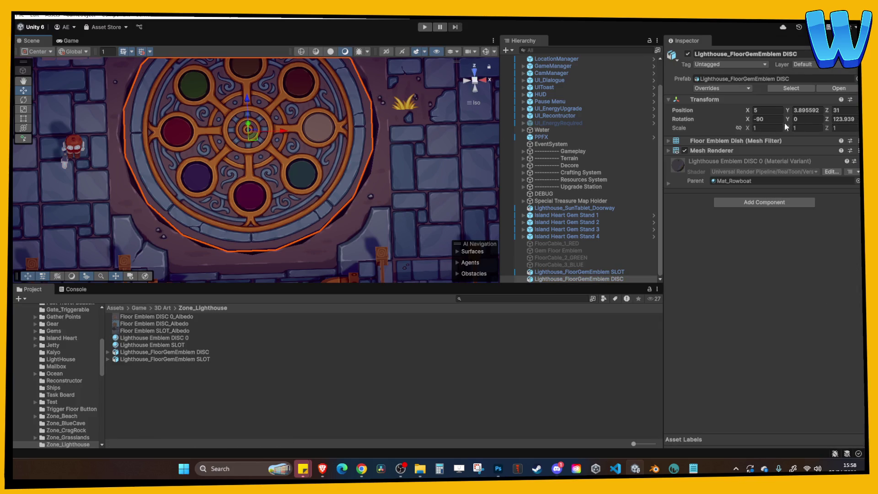
pyautogui.moveTo(822, 122)
pyautogui.mouseDown()
pyautogui.moveTo(256, 131)
pyautogui.moveTo(377, 171)
pyautogui.moveTo(443, 176)
pyautogui.moveTo(416, 190)
pyautogui.mouseUp()
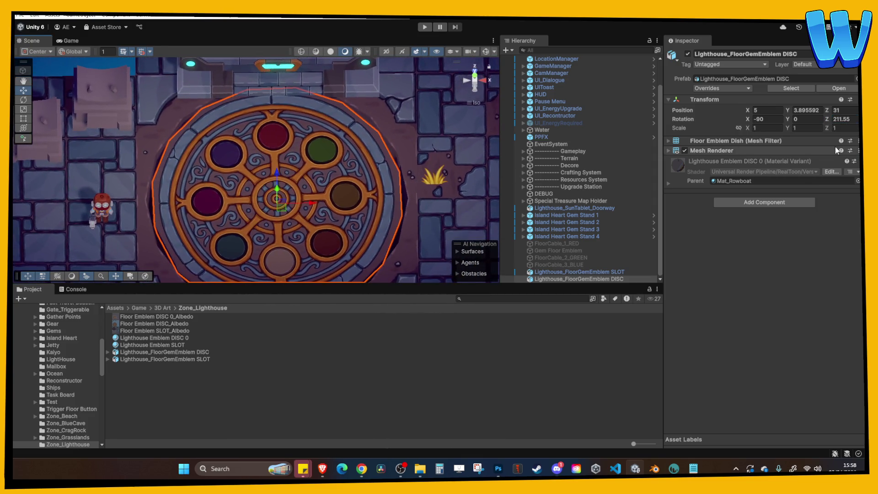
pyautogui.moveTo(827, 119); pyautogui.dragTo(832, 119)
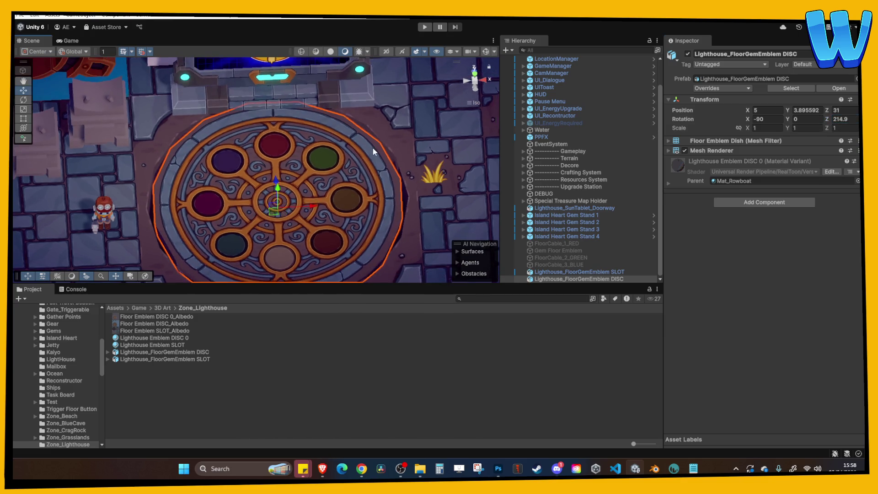
pyautogui.click(373, 147)
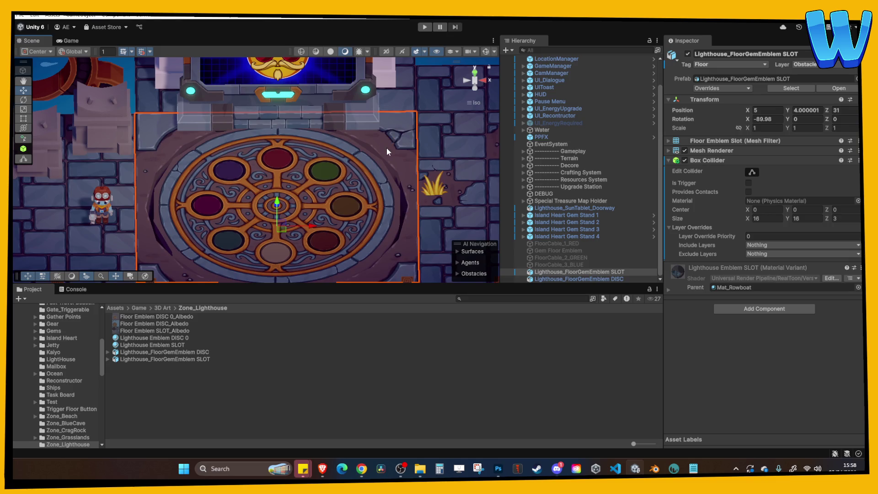
pyautogui.press('f')
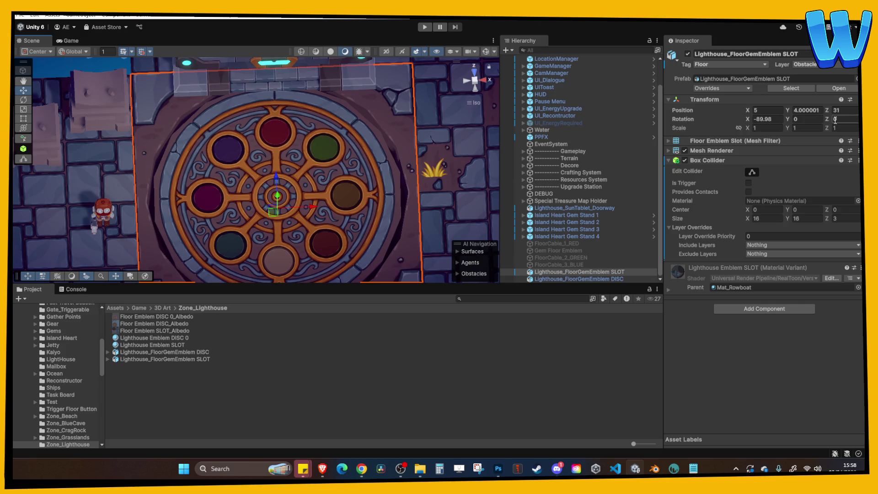
# Reset the emblem disc's Z rotation to 0, then scrub it to about 34.8 degrees.
pyautogui.click(265, 172)
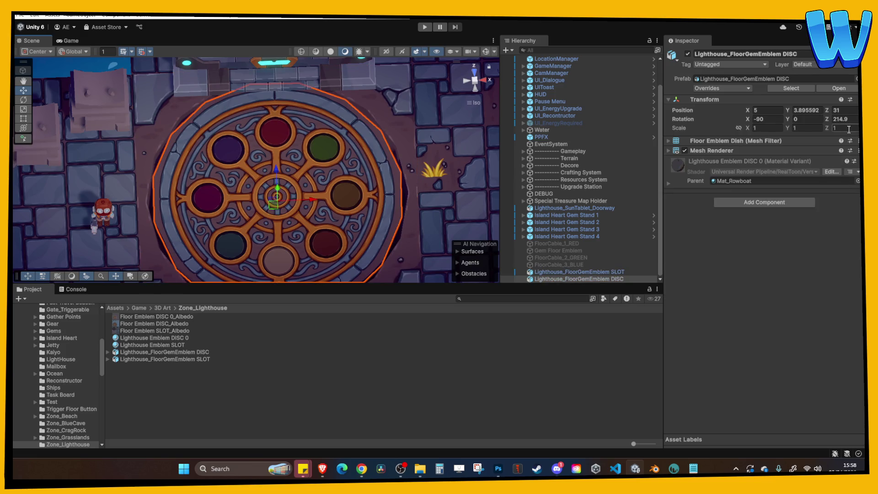
pyautogui.write('0')
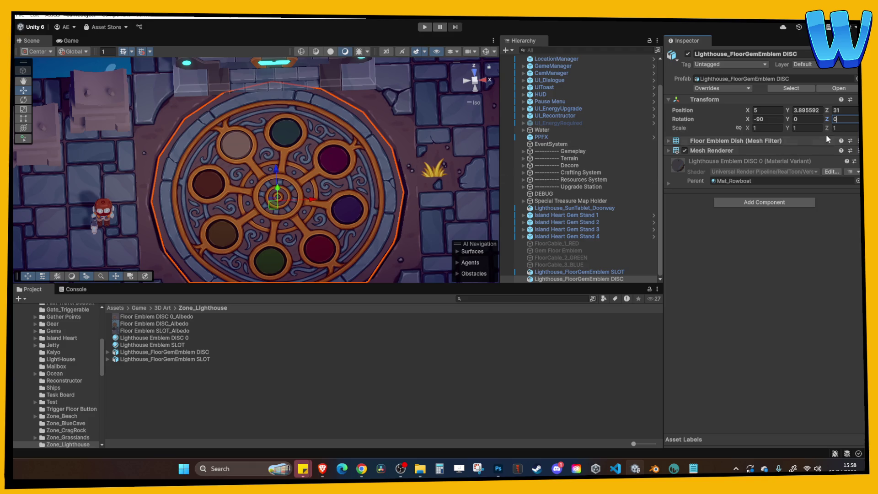
pyautogui.moveTo(829, 120)
pyautogui.mouseDown()
pyautogui.moveTo(860, 121)
pyautogui.moveTo(4, 124)
pyautogui.moveTo(22, 128)
pyautogui.mouseUp()
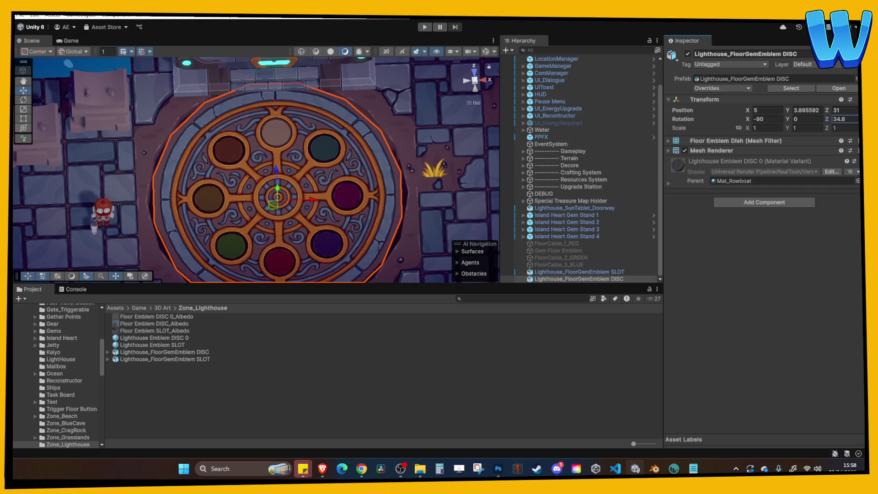
pyautogui.click(479, 148)
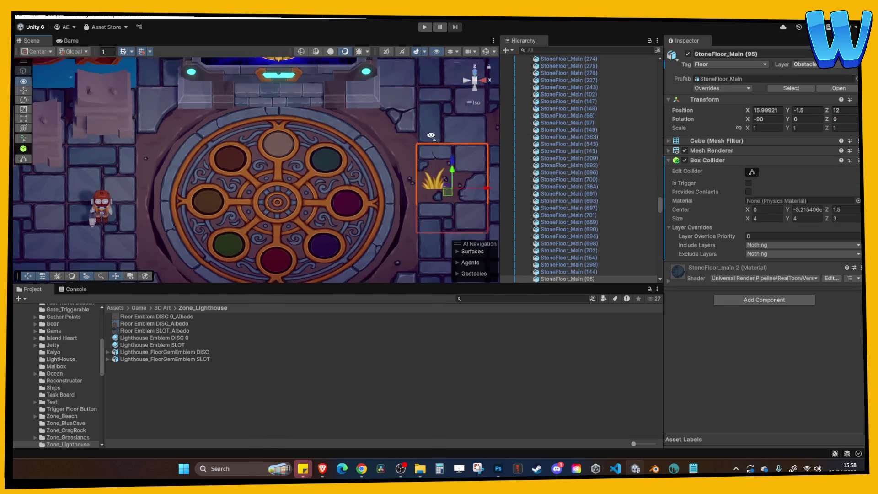
# Zoom out around the emblem, nudge the floor tile, and rotate the disc to about 56 degrees.
pyautogui.scroll(-3, 366, 192)
pyautogui.moveTo(375, 183)
pyautogui.mouseDown()
pyautogui.moveTo(352, 199)
pyautogui.moveTo(345, 176)
pyautogui.mouseUp()
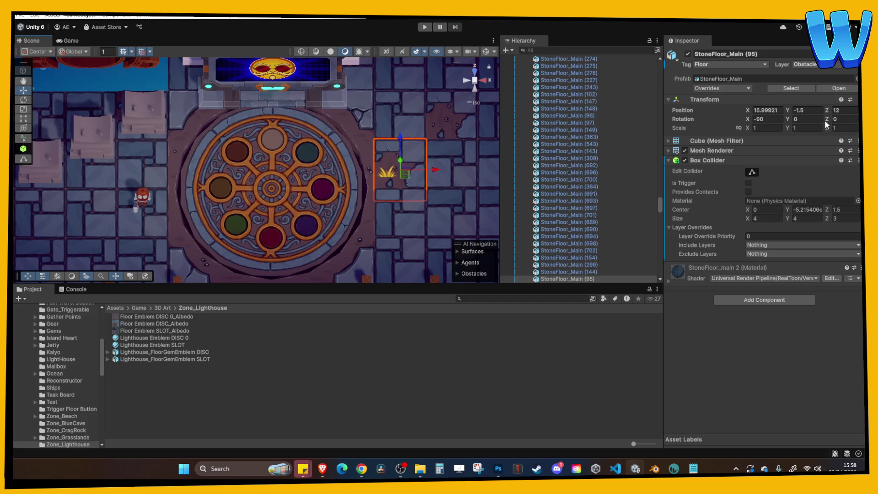
pyautogui.moveTo(827, 124); pyautogui.dragTo(817, 120)
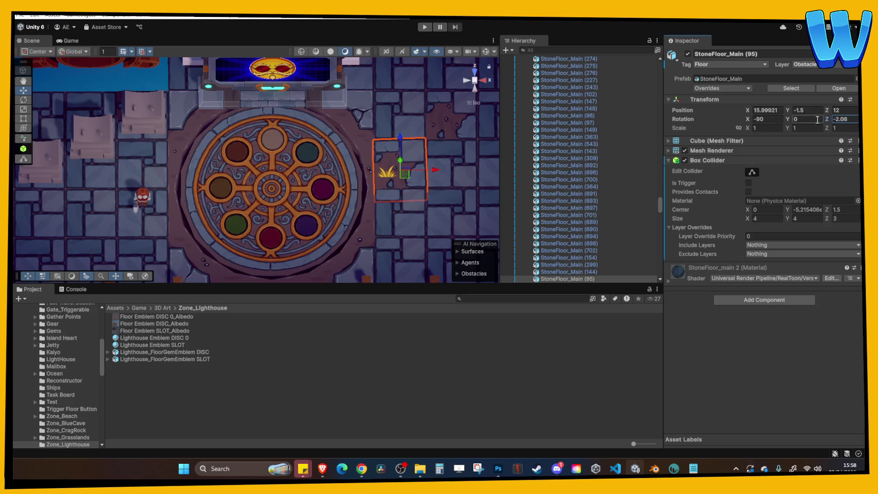
pyautogui.click(336, 212)
pyautogui.moveTo(817, 125)
pyautogui.mouseDown()
pyautogui.moveTo(183, 132)
pyautogui.moveTo(356, 138)
pyautogui.moveTo(294, 127)
pyautogui.moveTo(515, 139)
pyautogui.mouseUp()
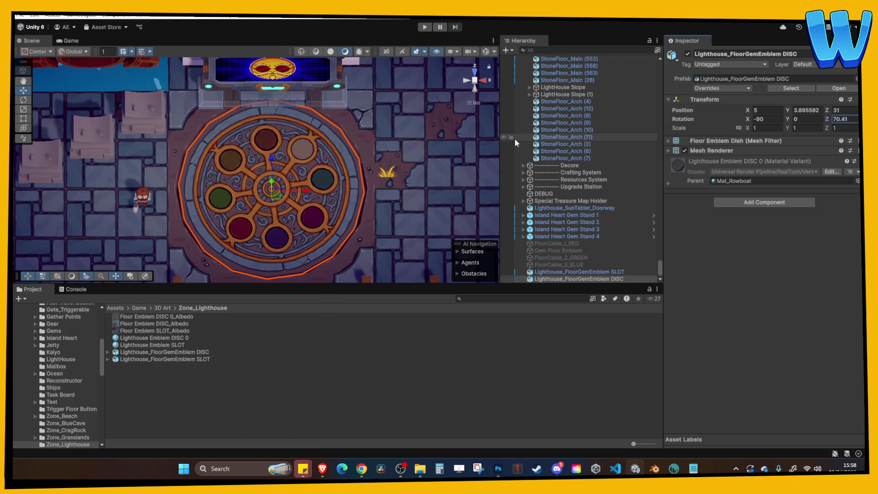
# Select the neighbouring floor tile, tilt the scene view slightly, and enter play mode.
pyautogui.click(401, 132)
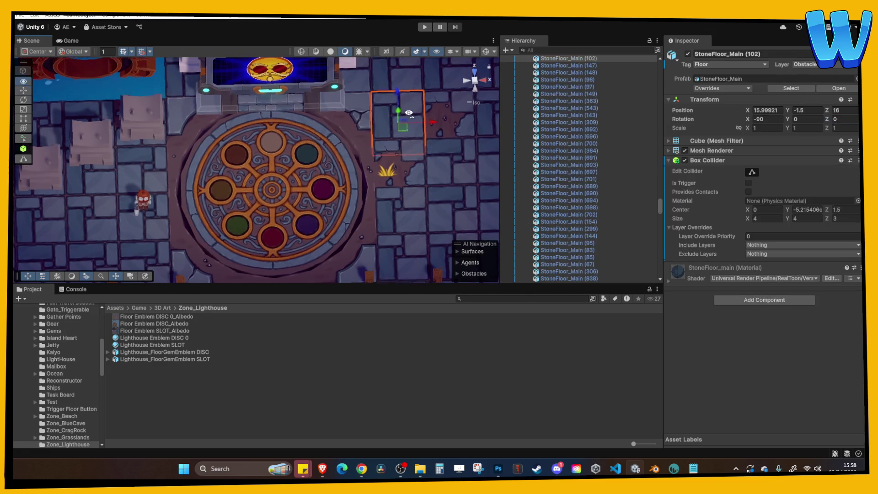
pyautogui.moveTo(408, 113); pyautogui.dragTo(404, 105)
pyautogui.click(424, 28)
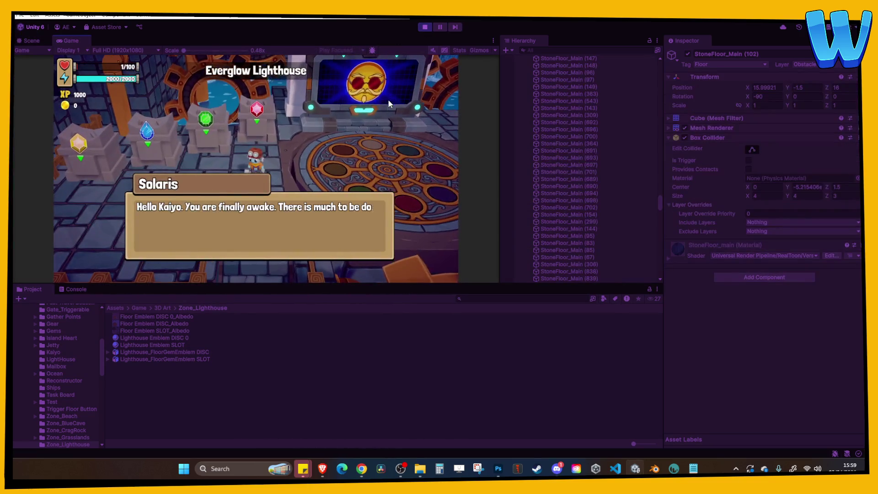
# Dismiss the opening dialogue, step onto the emblem, and maximize the Game view.
pyautogui.click(383, 95)
pyautogui.click(381, 98)
pyautogui.click(378, 98)
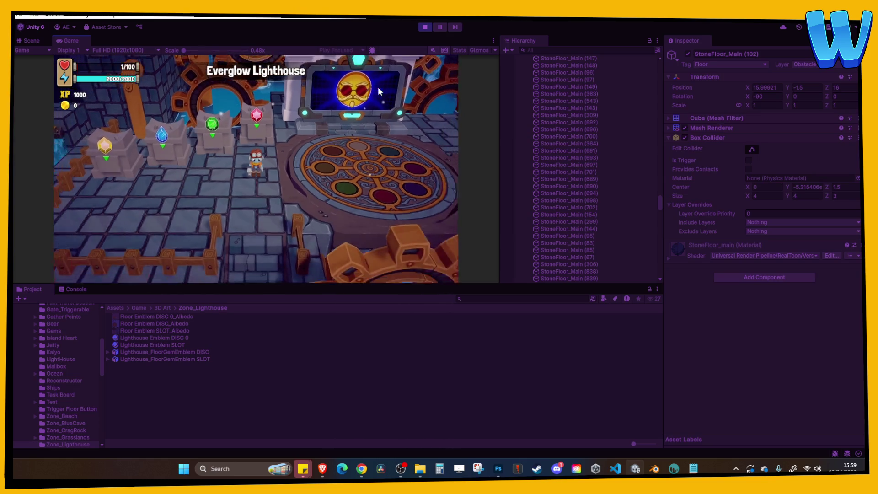
pyautogui.press('d')
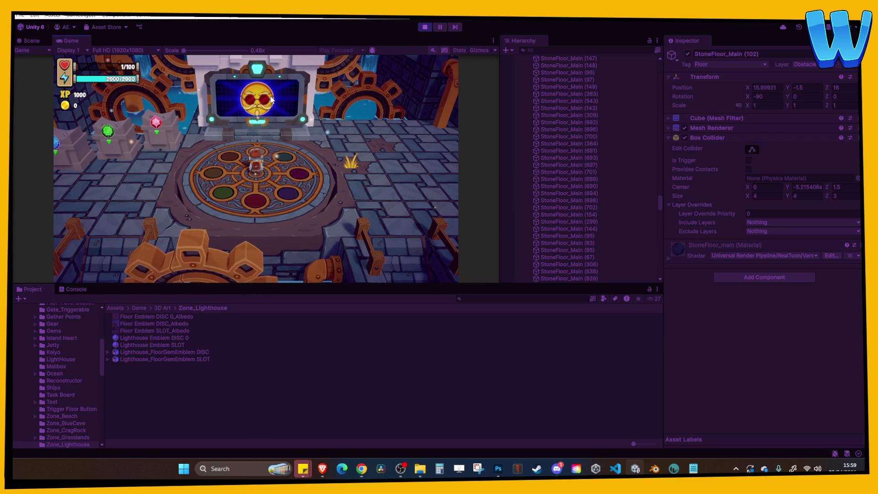
pyautogui.click(493, 39)
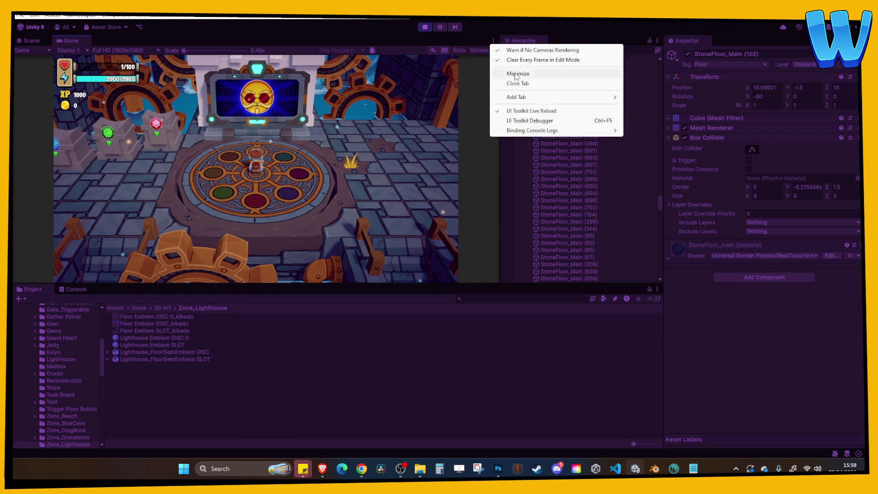
pyautogui.click(503, 71)
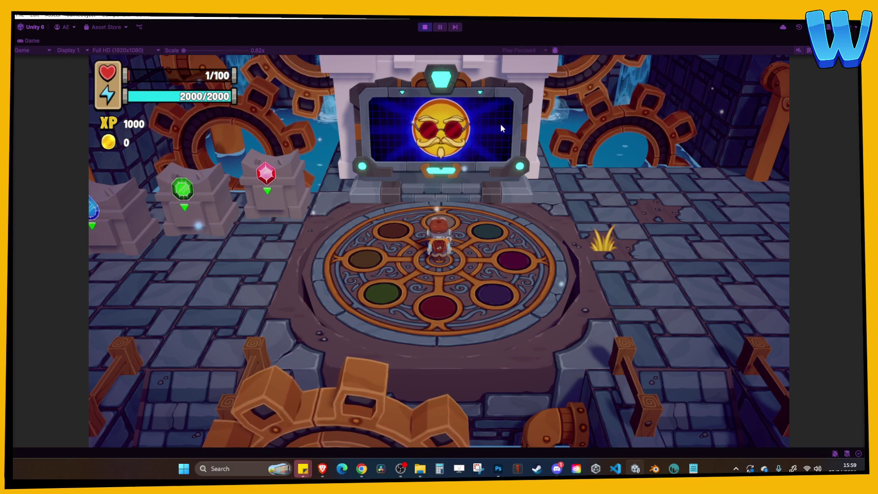
# Walk back and forth across the emblem to the red gem pedestal and centre, then stop the game.
pyautogui.press('a')
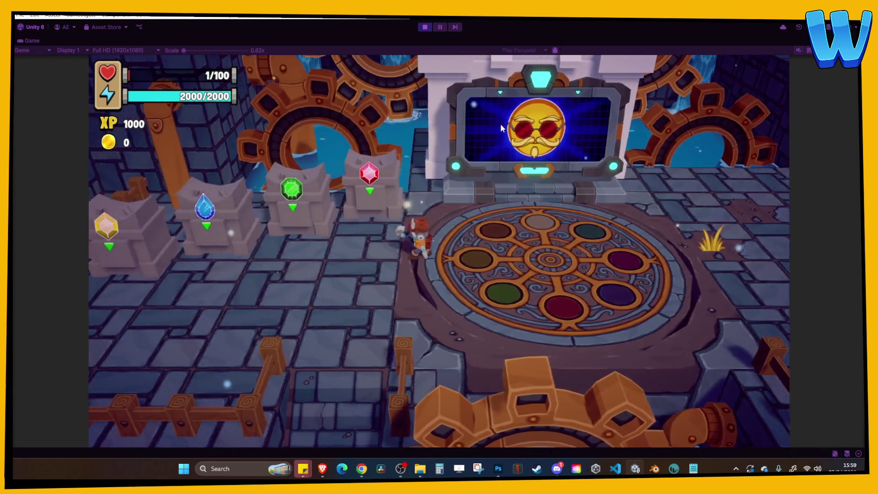
pyautogui.press('d')
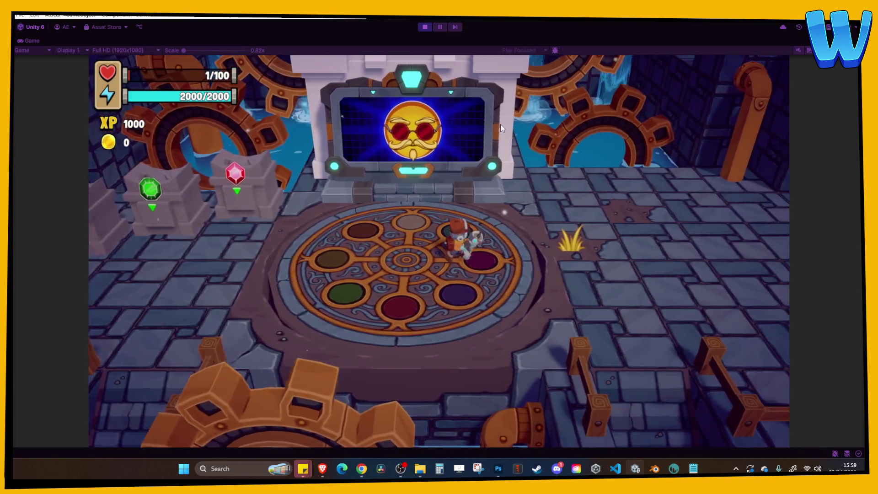
pyautogui.press('a')
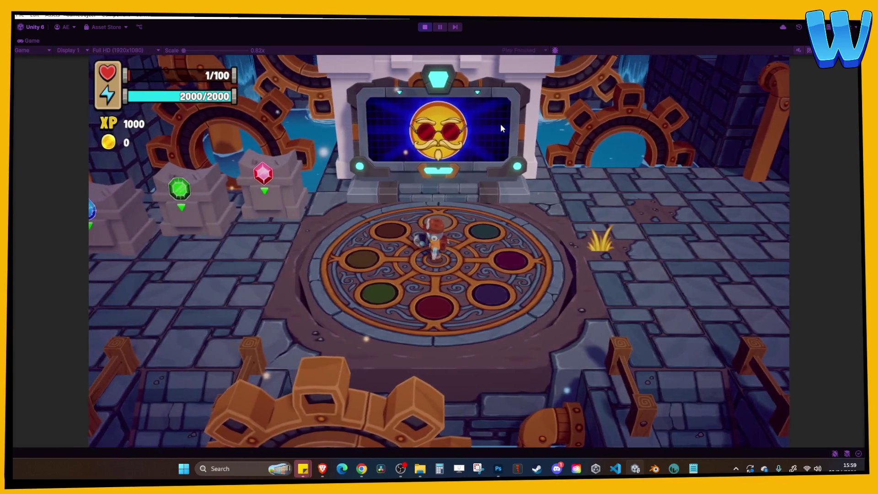
pyautogui.press('a')
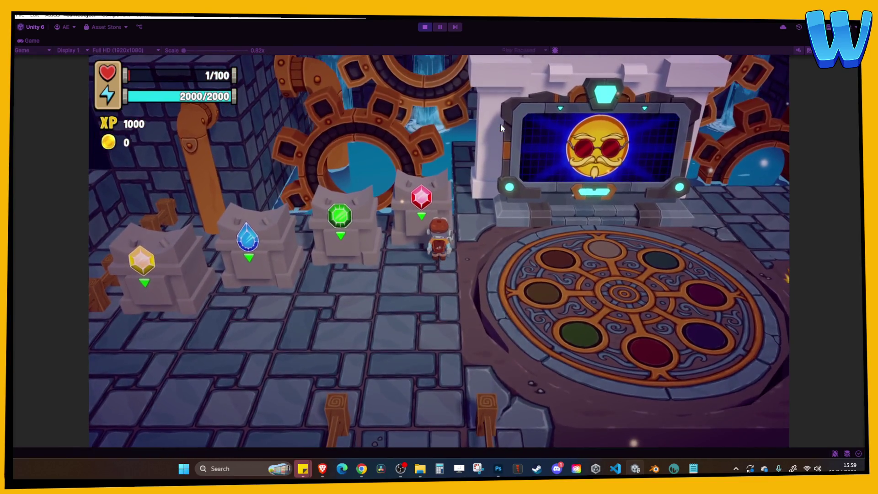
pyautogui.press('d')
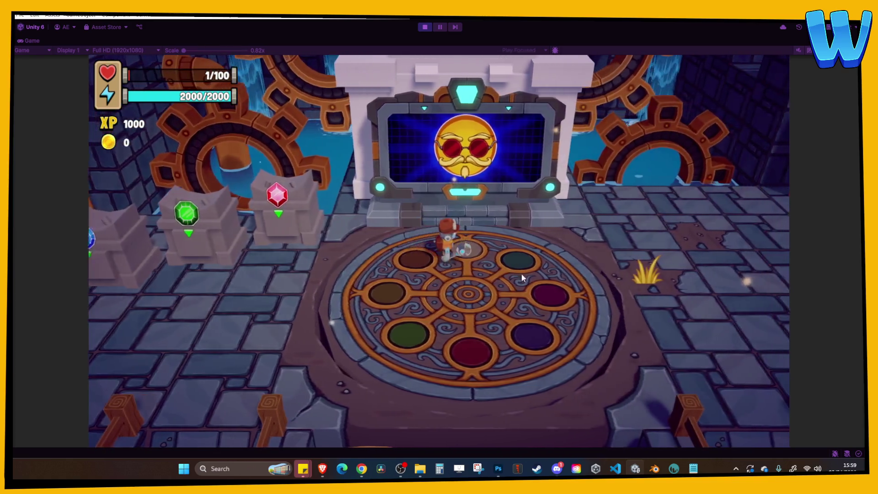
pyautogui.press('s')
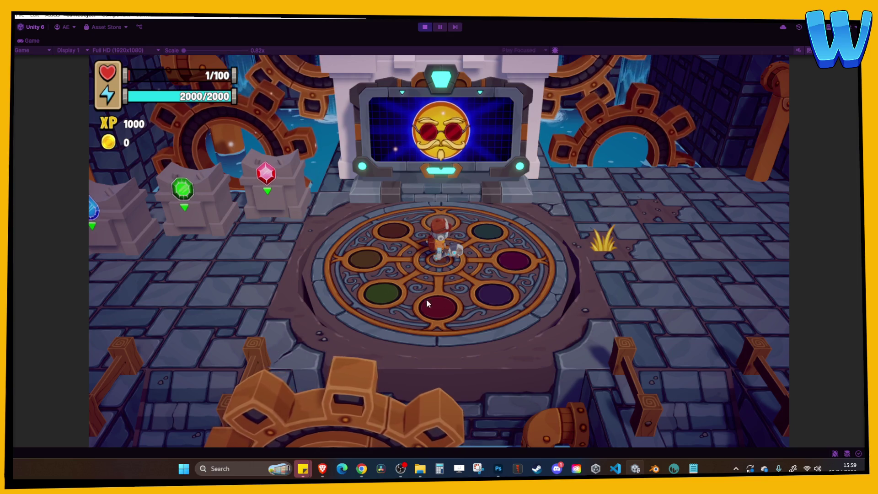
pyautogui.click(424, 27)
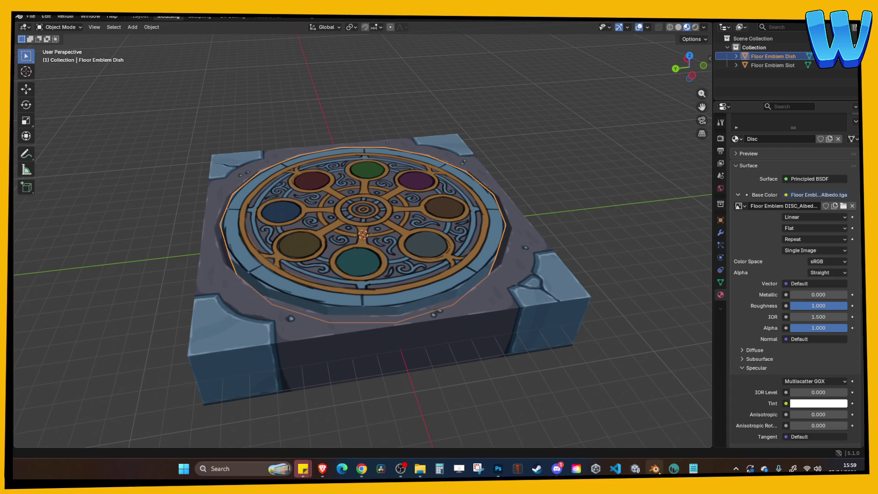
# Save the Blender emblem file with Ctrl+S and switch through Unity and 3DCoat to Photoshop.
pyautogui.moveTo(655, 472)
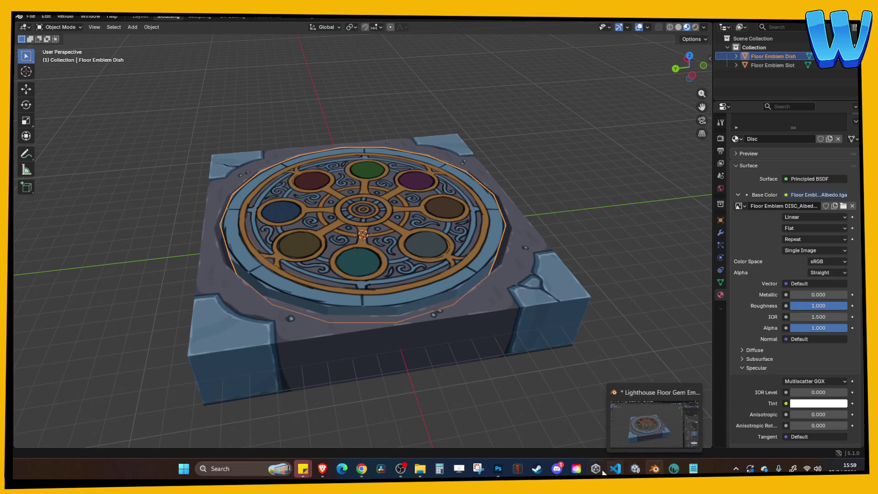
pyautogui.click(604, 344)
pyautogui.hotkey('ctrl', 's')
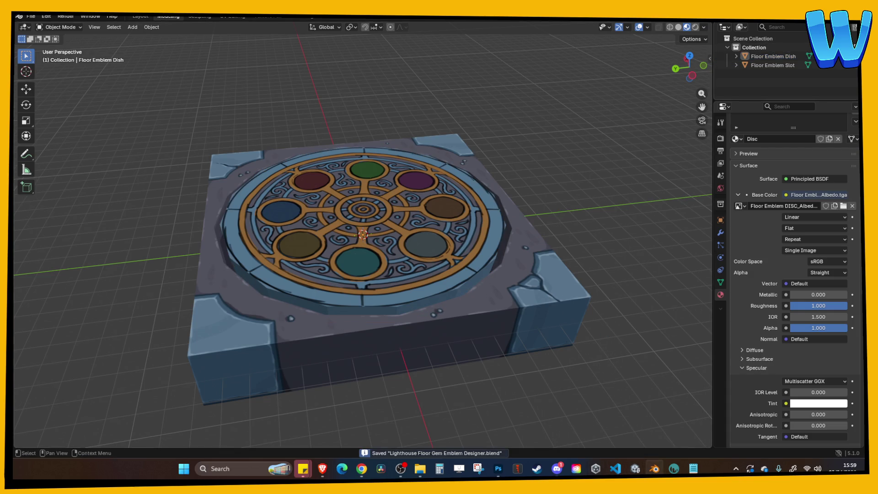
pyautogui.click(635, 469)
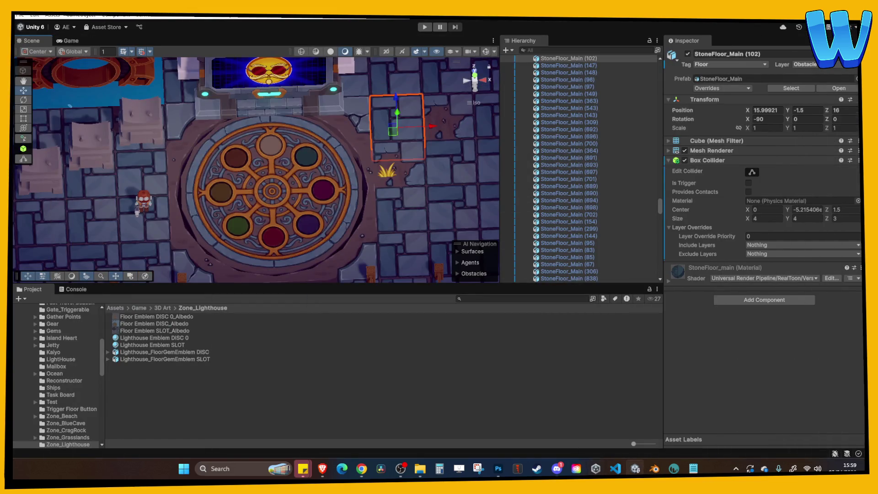
pyautogui.click(674, 469)
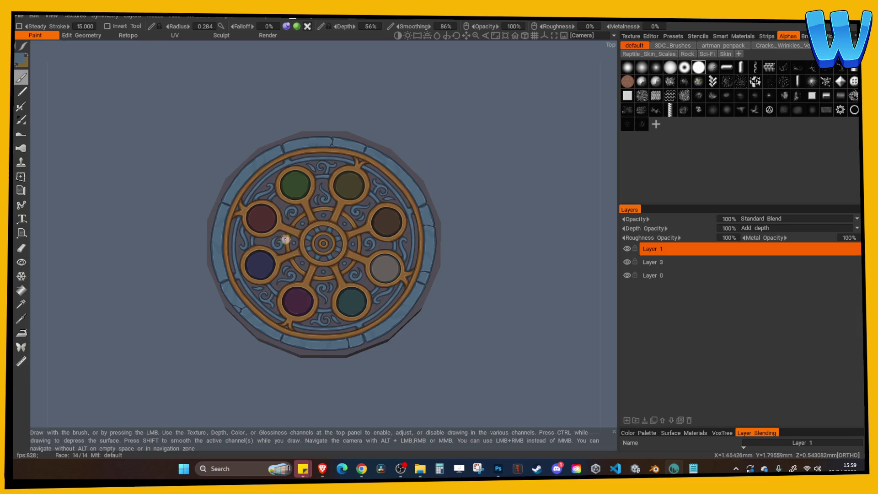
pyautogui.click(498, 468)
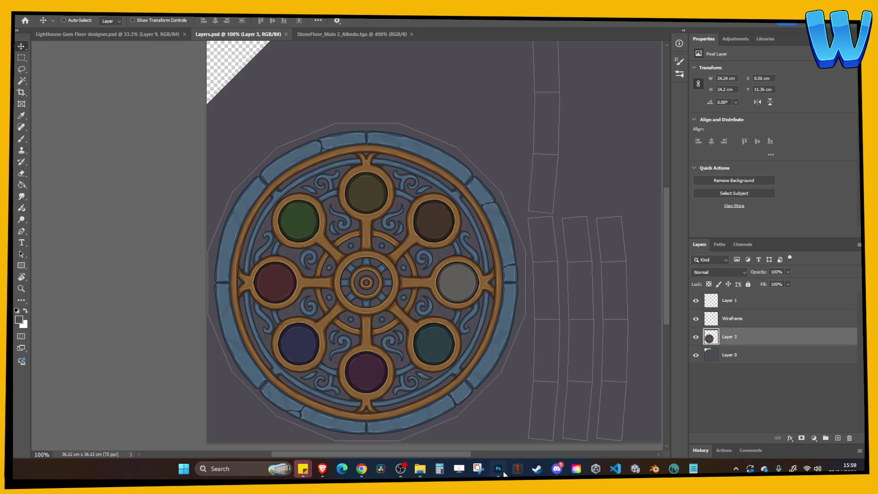
# Toggle Layer 3's visibility off and on to compare, then select the background layer.
pyautogui.click(696, 337)
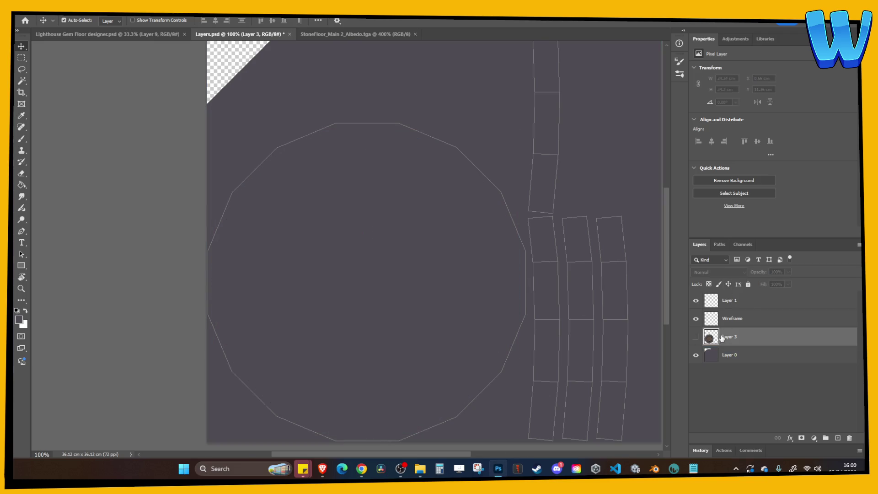
pyautogui.click(695, 337)
pyautogui.click(732, 355)
# In Lighthouse Gem Floor designer.psd, undo an accidental fill, save, and show and select Layer 7.
pyautogui.click(154, 35)
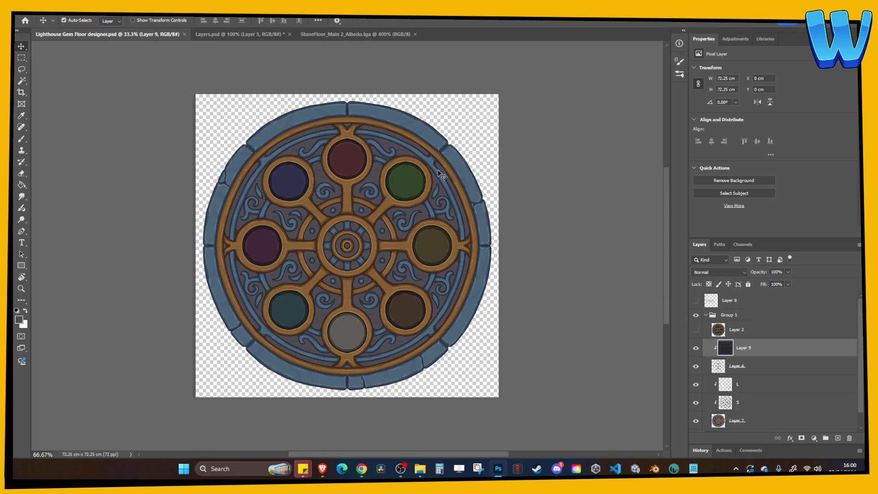
pyautogui.hotkey('alt', 'BackSpace')
pyautogui.hotkey('ctrl', 'z')
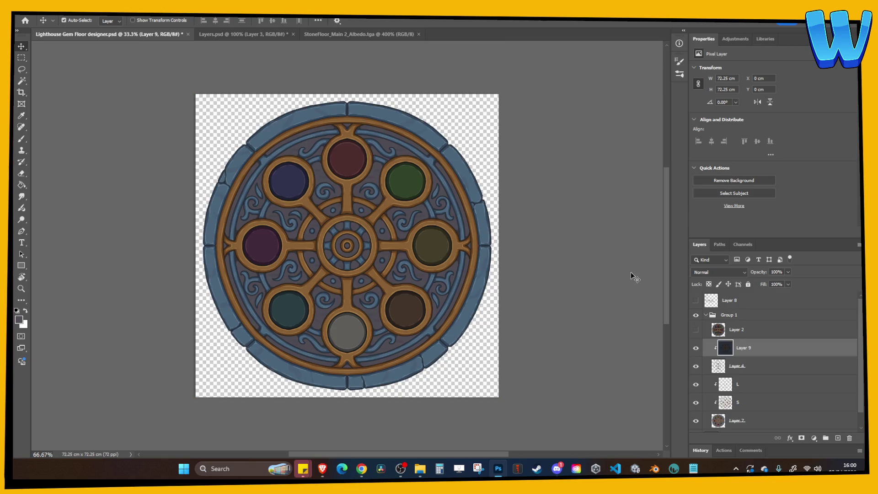
pyautogui.hotkey('ctrl', 's')
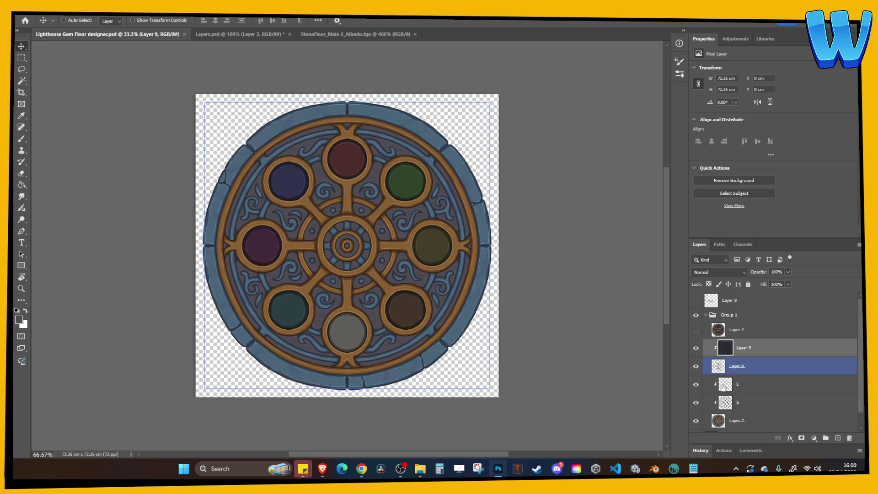
pyautogui.click(707, 423)
pyautogui.click(696, 422)
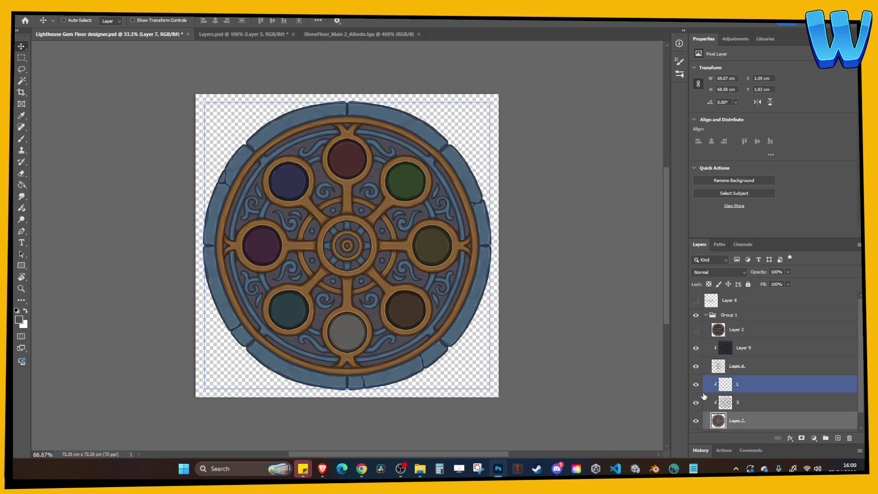
# Zoom in and Magic Wand-select all eight gem sockets: olive, green, red, blue, purple, teal, grey, brown.
pyautogui.hotkey('ctrl', '+')
pyautogui.press('w')
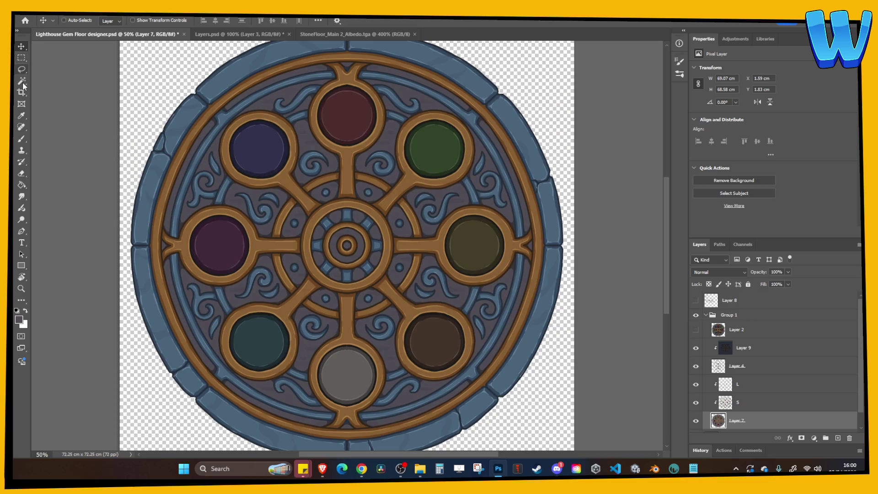
pyautogui.click(715, 368)
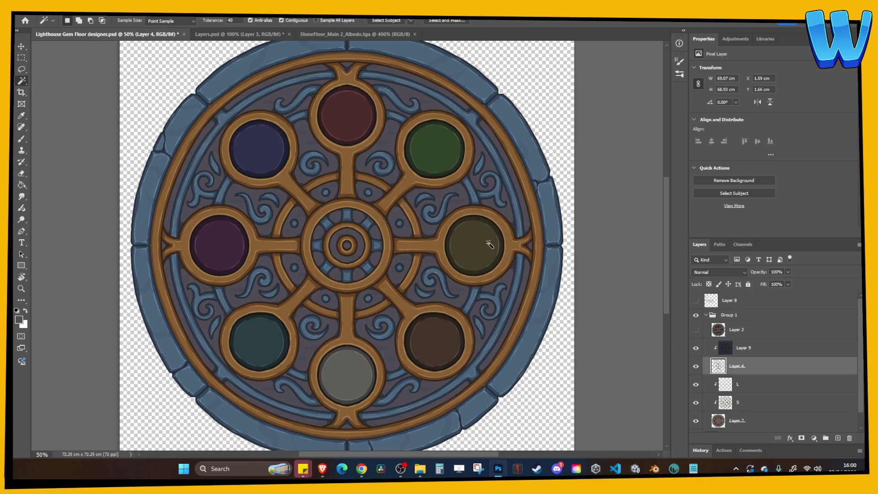
pyautogui.click(488, 243)
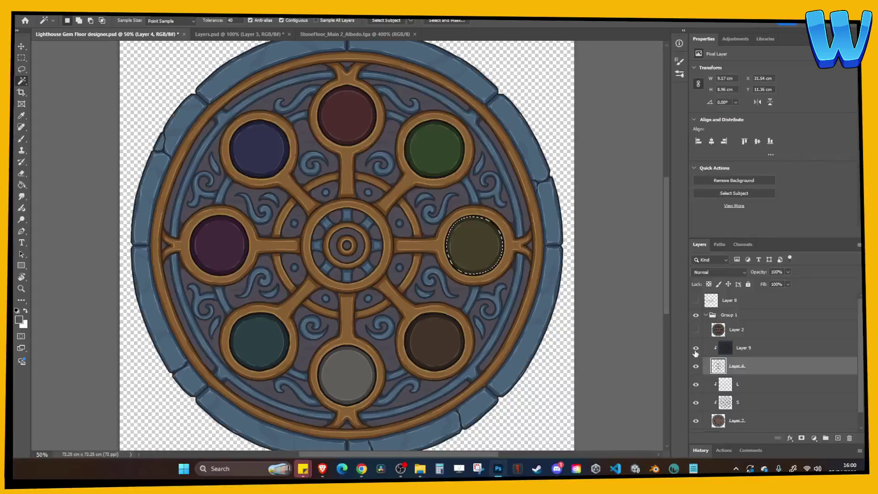
pyautogui.keyDown('shift'); pyautogui.click(434, 149); pyautogui.keyUp('shift')
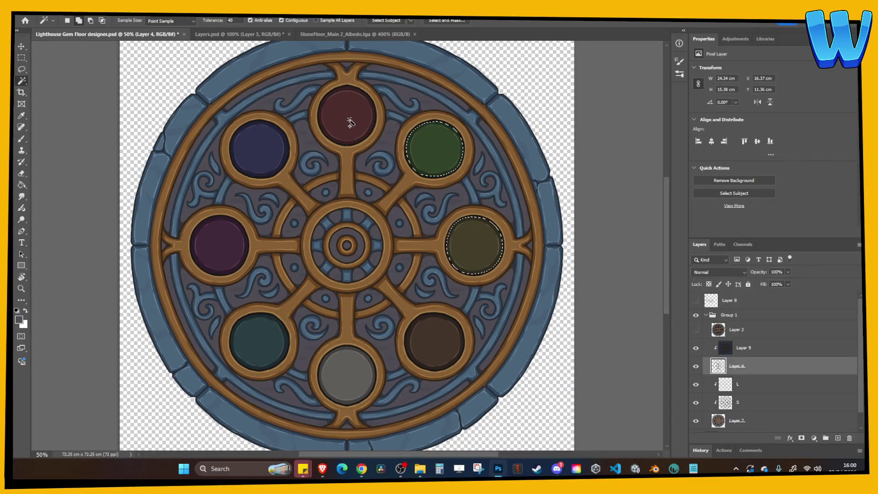
pyautogui.keyDown('shift'); pyautogui.click(349, 121); pyautogui.keyUp('shift')
pyautogui.keyDown('shift'); pyautogui.click(251, 154); pyautogui.keyUp('shift')
pyautogui.keyDown('shift'); pyautogui.click(230, 244); pyautogui.keyUp('shift')
pyautogui.keyDown('shift'); pyautogui.click(231, 322); pyautogui.keyUp('shift')
pyautogui.keyDown('shift'); pyautogui.click(336, 371); pyautogui.keyUp('shift')
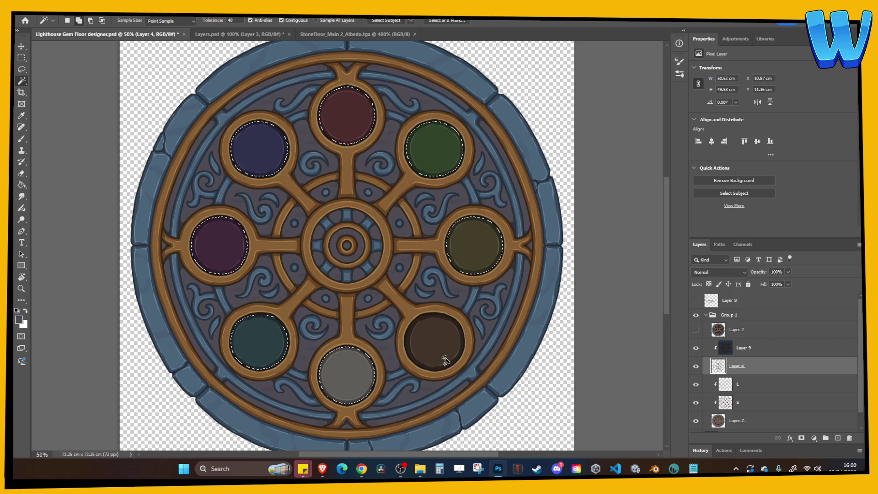
pyautogui.keyDown('shift'); pyautogui.click(445, 361); pyautogui.keyUp('shift')
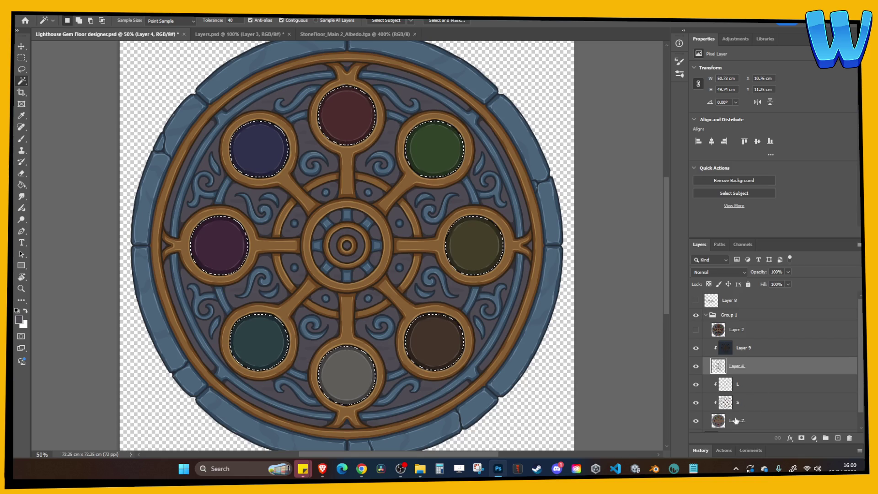
# Add a new layer clipped above Layer 7, name it Dark, and switch to Layers.psd.
pyautogui.click(736, 420)
pyautogui.click(838, 438)
pyautogui.doubleClick(745, 421)
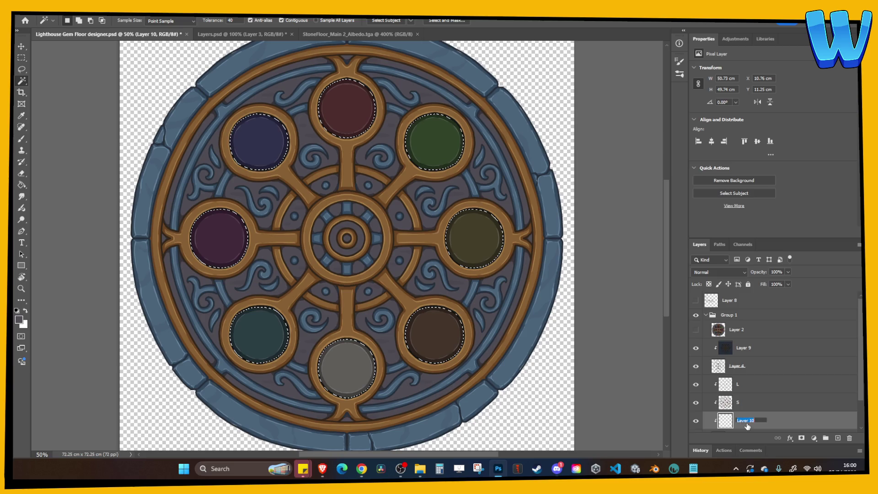
pyautogui.press('Return')
pyautogui.hotkey('ctrl', 'Tab')
# Scale the Layer 4 emblem to about 35% and fit it over the original circle.
pyautogui.press('g')
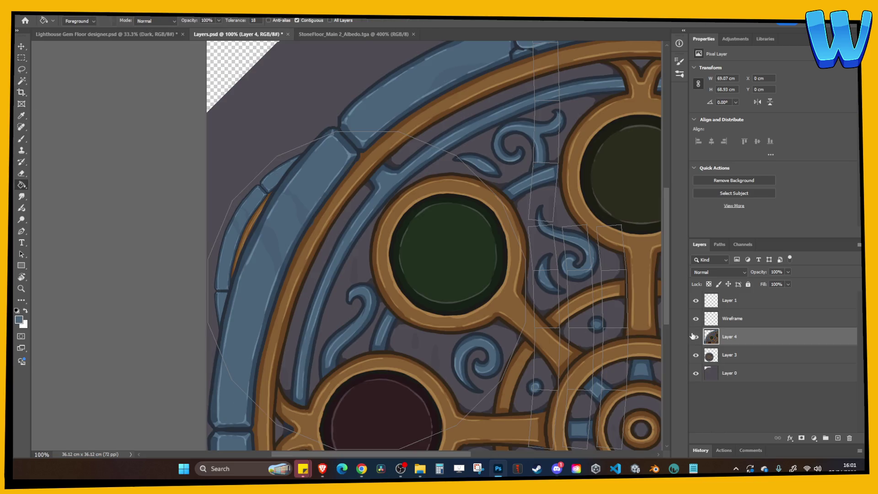
pyautogui.hotkey('ctrl', '-')
pyautogui.hotkey('ctrl', 't')
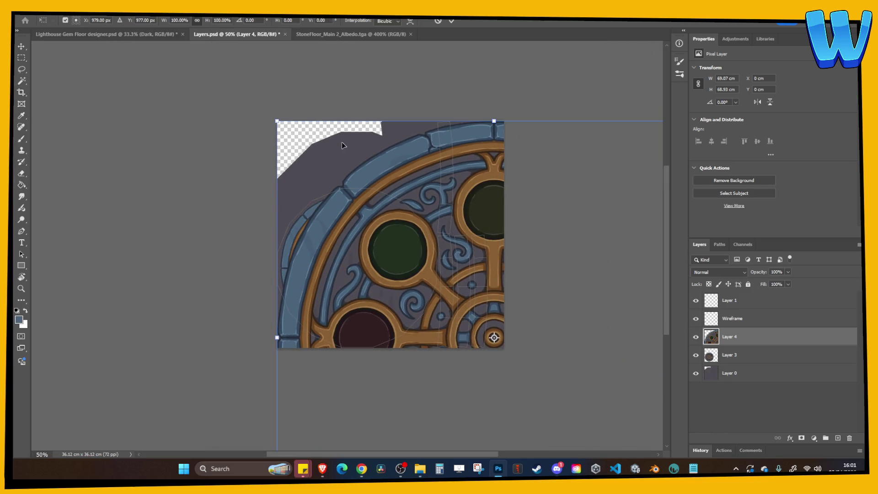
pyautogui.moveTo(277, 121)
pyautogui.mouseDown()
pyautogui.moveTo(435, 280)
pyautogui.moveTo(416, 260)
pyautogui.mouseUp()
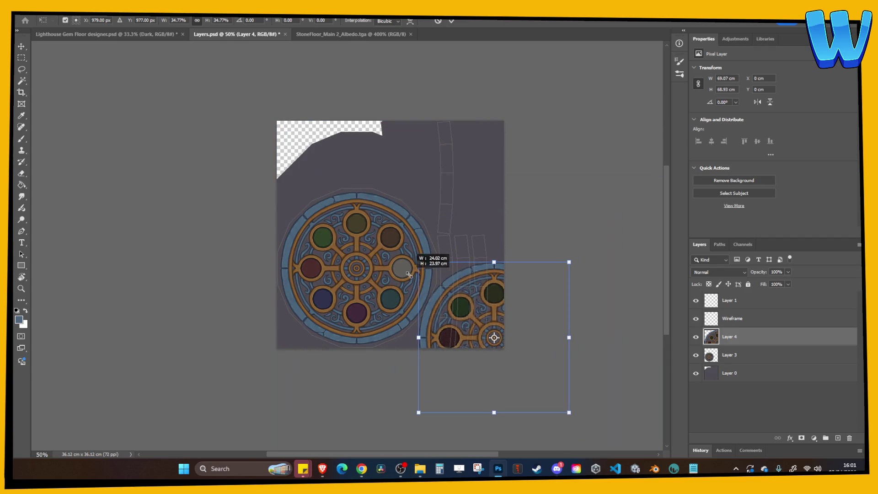
pyautogui.moveTo(435, 303)
pyautogui.mouseDown()
pyautogui.moveTo(372, 257)
pyautogui.moveTo(303, 239)
pyautogui.mouseUp()
pyautogui.hotkey('ctrl', '+')
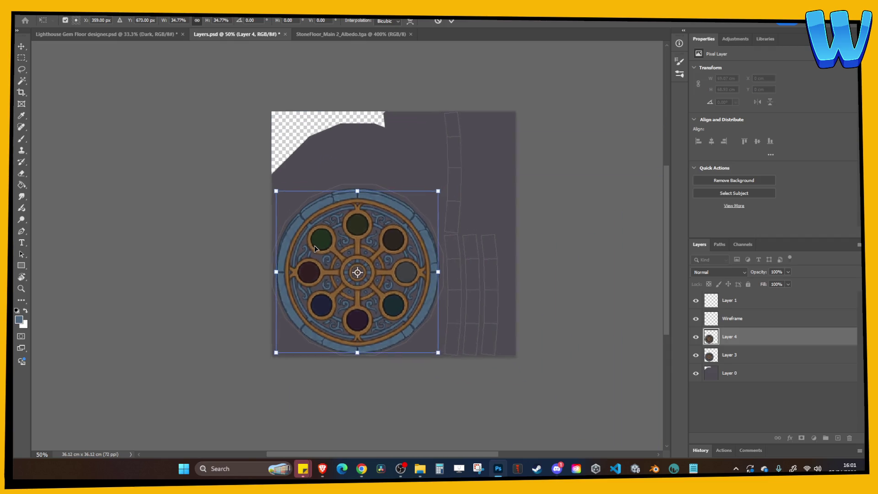
pyautogui.moveTo(514, 148); pyautogui.dragTo(517, 145)
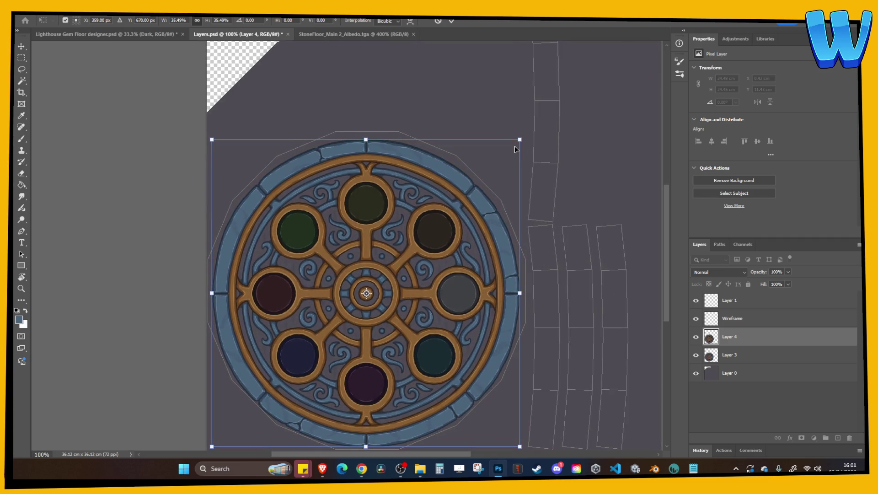
pyautogui.press('Return')
pyautogui.press('g')
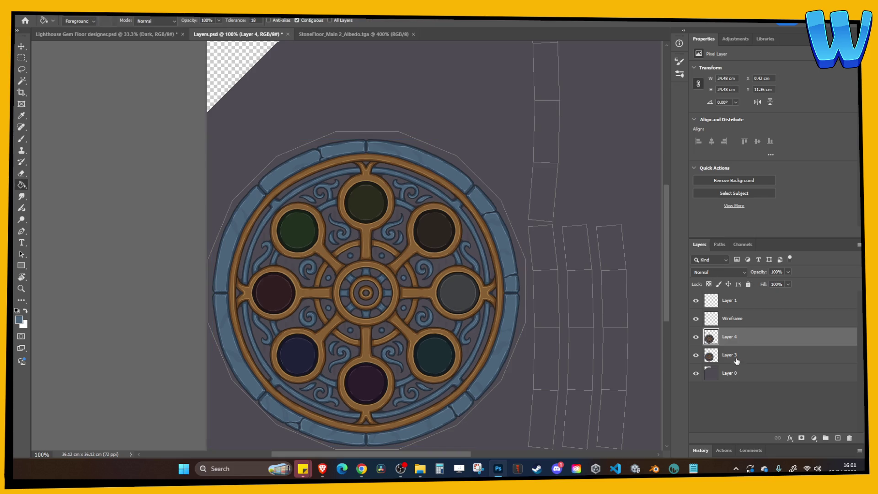
# Delete Layer 3, nudge the emblem up and right a few pixels, and preview it in 3DCoat.
pyautogui.click(737, 361)
pyautogui.press('Delete')
pyautogui.press('v')
pyautogui.press('Up')
pyautogui.press('Up')
pyautogui.press('Up')
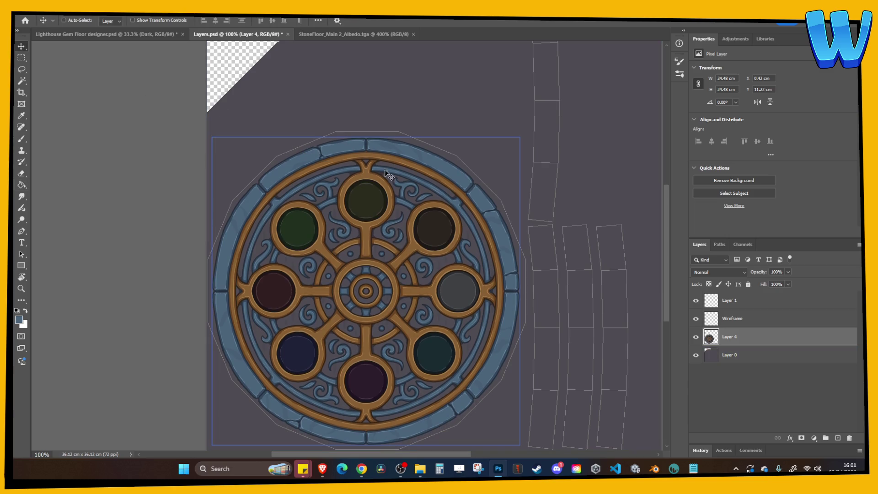
pyautogui.press('Up')
pyautogui.press('Up')
pyautogui.press('Right')
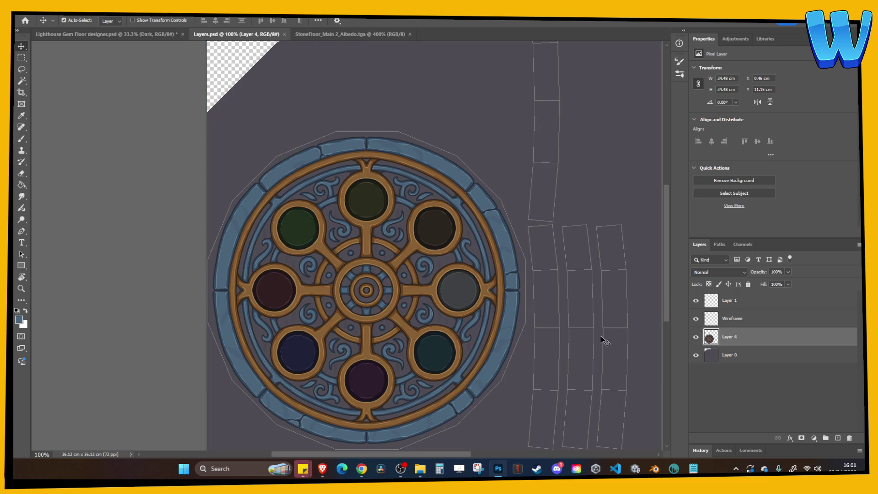
pyautogui.hotkey('alt', 'Tab')
pyautogui.moveTo(534, 334)
pyautogui.mouseDown()
pyautogui.moveTo(495, 341)
pyautogui.moveTo(430, 213)
pyautogui.moveTo(548, 324)
pyautogui.moveTo(493, 309)
pyautogui.mouseUp()
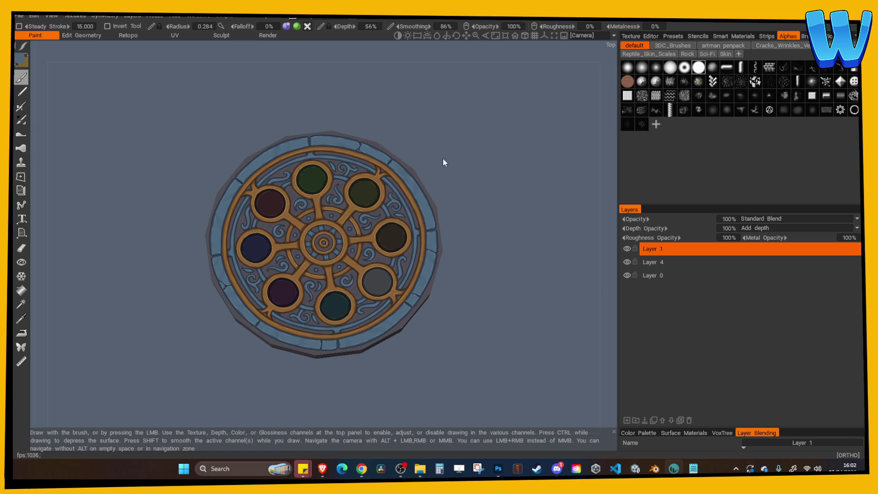
# Export the emblem model's objects and textures from 3DCoat with File > Export Objects & Textures.
pyautogui.moveTo(442, 161)
pyautogui.mouseDown()
pyautogui.moveTo(429, 196)
pyautogui.moveTo(421, 174)
pyautogui.moveTo(494, 145)
pyautogui.moveTo(540, 145)
pyautogui.mouseUp()
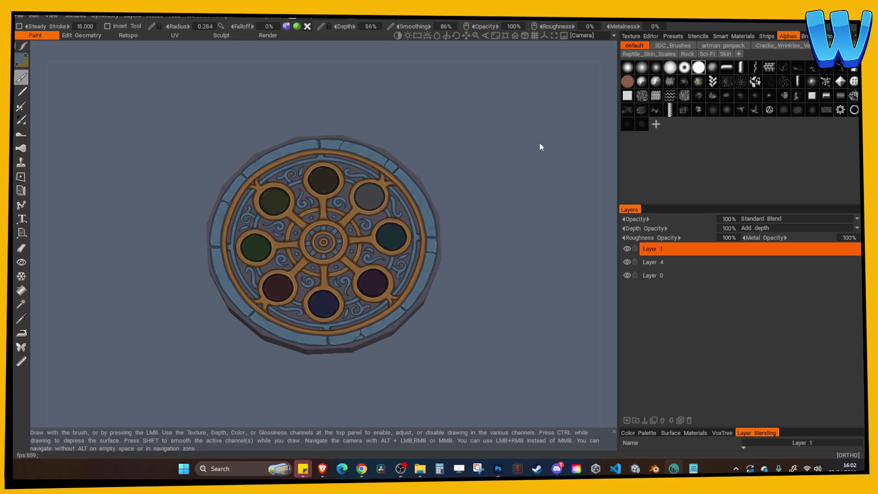
pyautogui.click(19, 17)
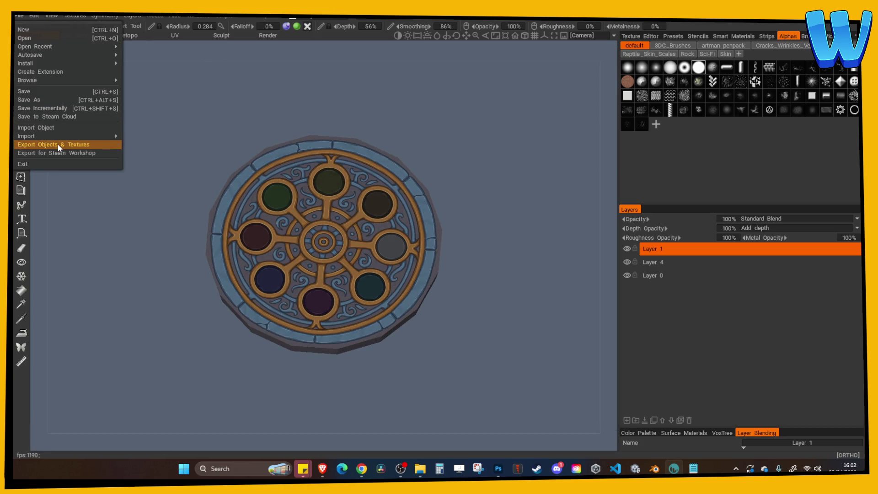
pyautogui.click(59, 144)
pyautogui.click(267, 330)
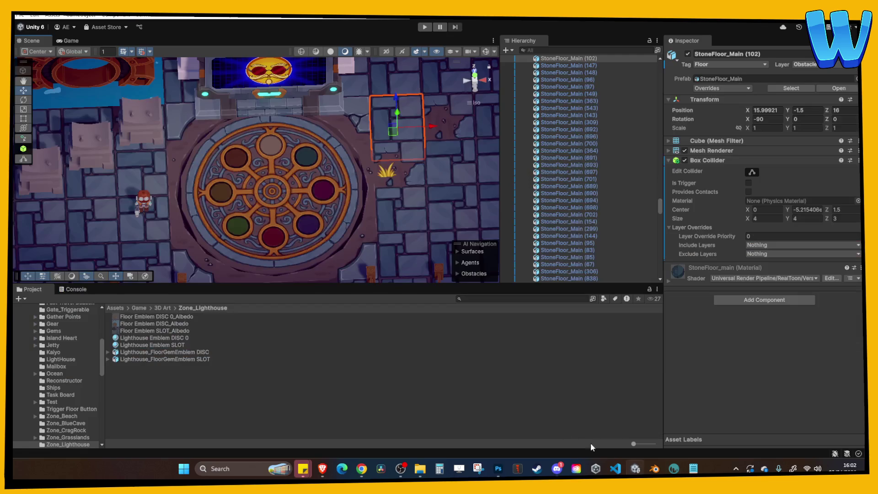
# Open the Floor Gem Emblem export folder via Oceanborne 3D > 3D > Buildings > LightHouse.
pyautogui.click(298, 227)
pyautogui.click(419, 468)
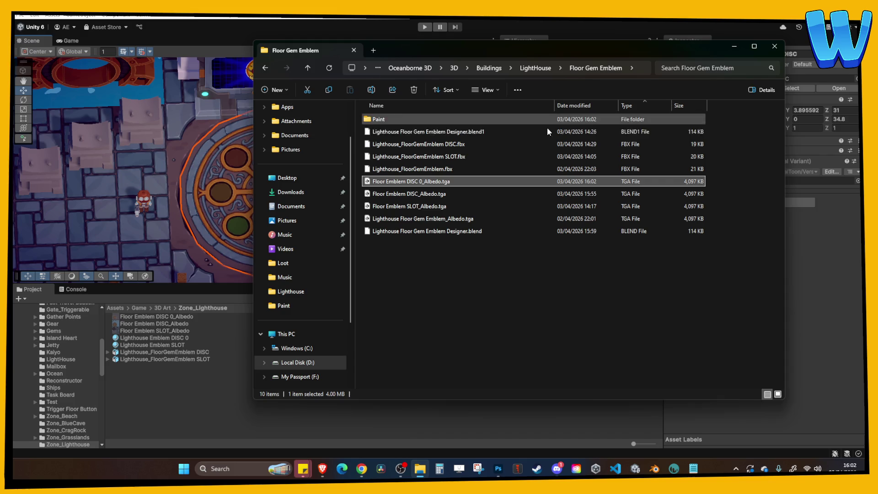
pyautogui.click(775, 46)
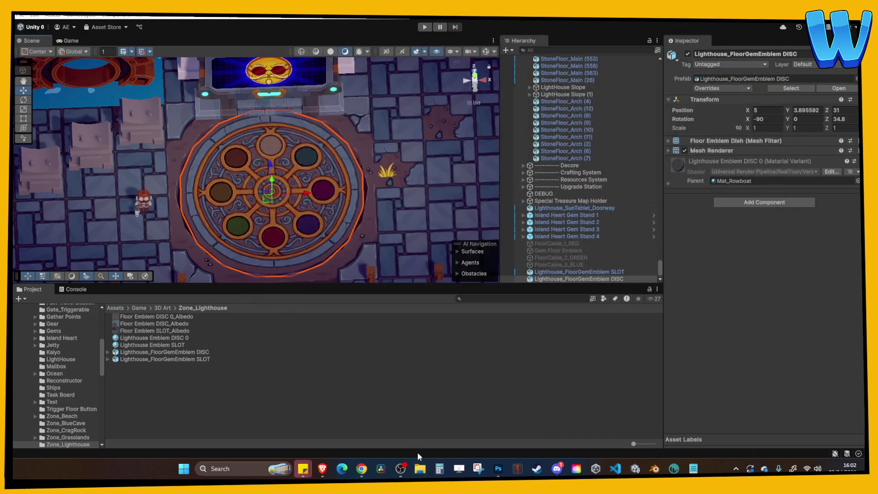
pyautogui.click(420, 467)
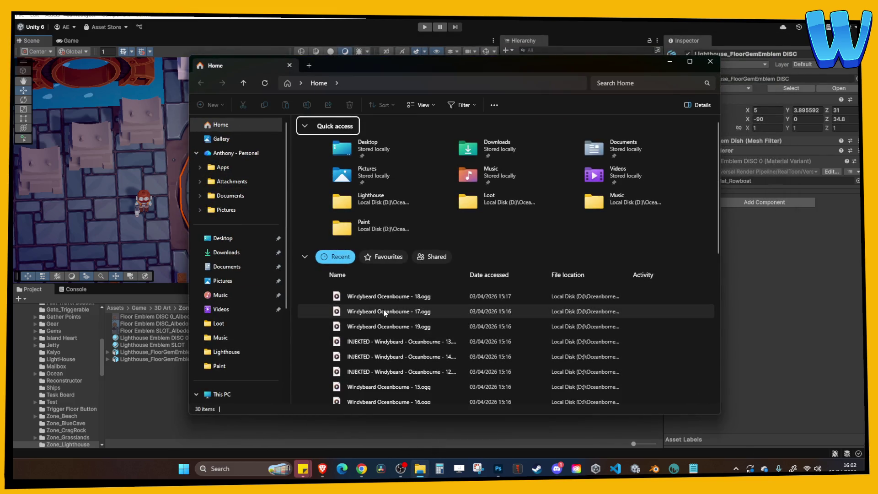
pyautogui.doubleClick(390, 205)
pyautogui.click(420, 83)
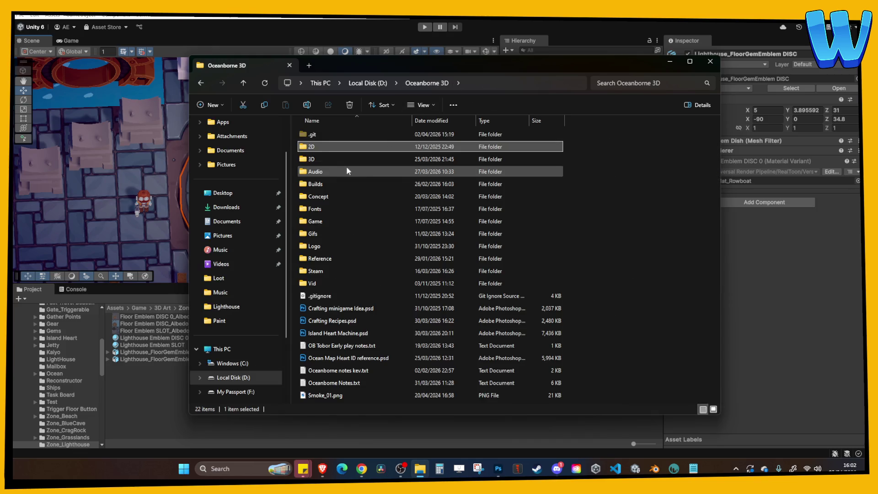
pyautogui.doubleClick(334, 149)
pyautogui.doubleClick(320, 173)
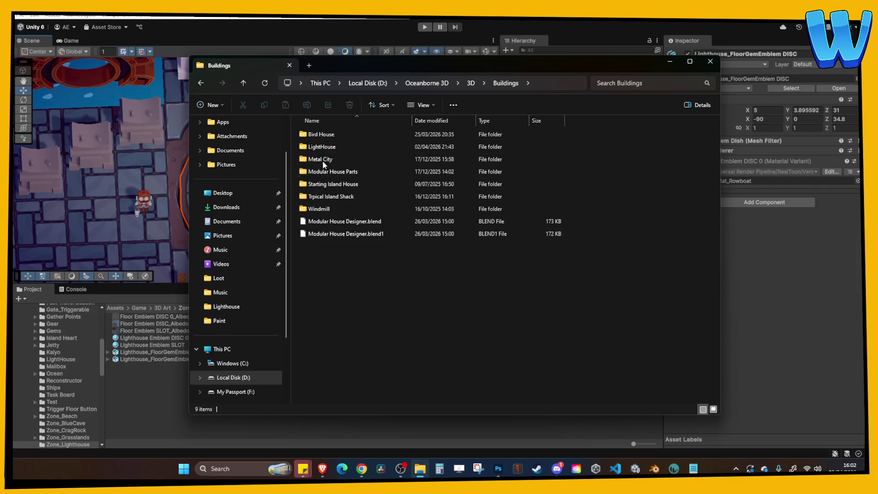
pyautogui.doubleClick(323, 148)
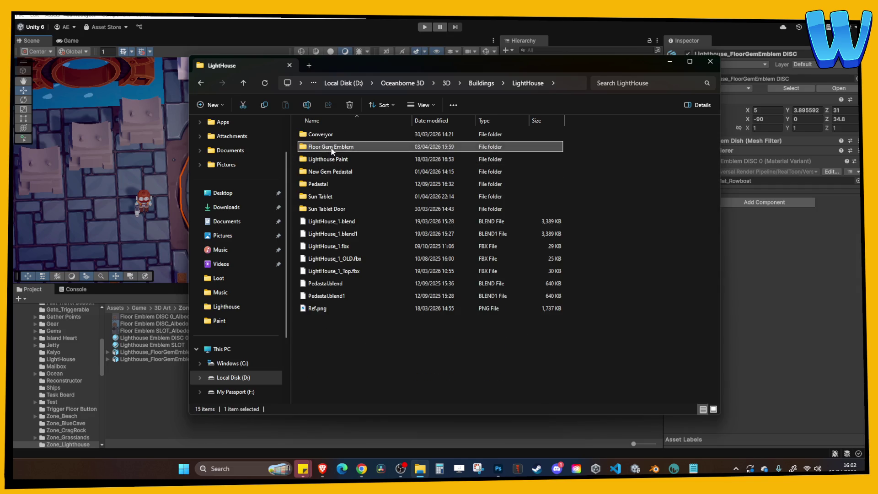
pyautogui.doubleClick(331, 147)
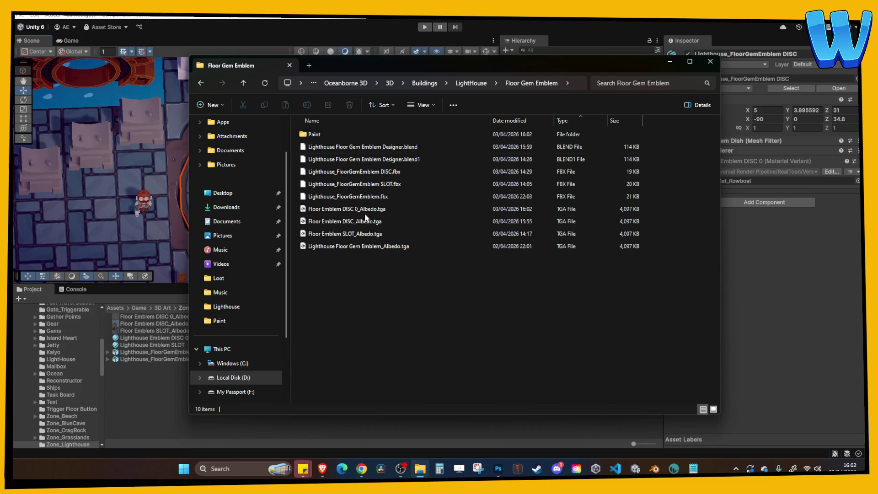
# Reveal the Lighthouse Emblem SLOT material's Zone_Lighthouse folder in File Explorer from Unity.
pyautogui.click(186, 366)
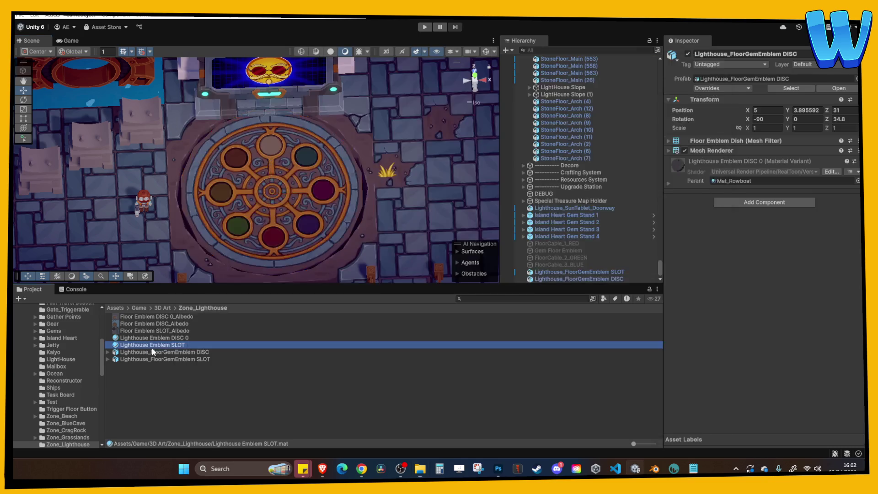
pyautogui.rightClick(152, 345)
pyautogui.click(215, 97)
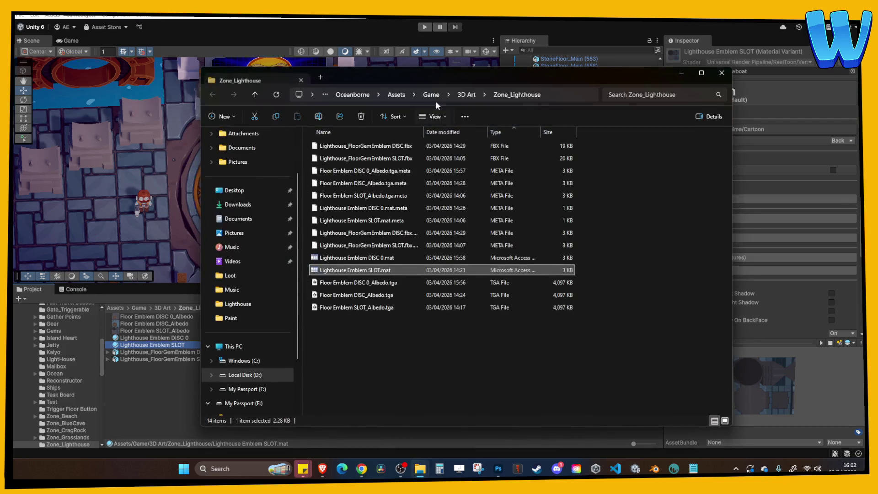
pyautogui.moveTo(385, 79); pyautogui.dragTo(291, 67)
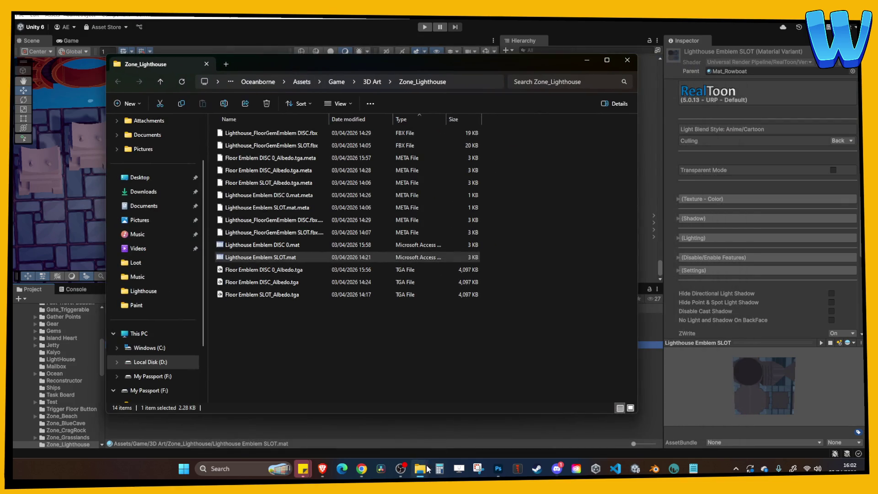
# Paste Floor Emblem DISC 0_Albedo.tga into Zone_Lighthouse, replacing the existing file.
pyautogui.moveTo(420, 469)
pyautogui.click(369, 403)
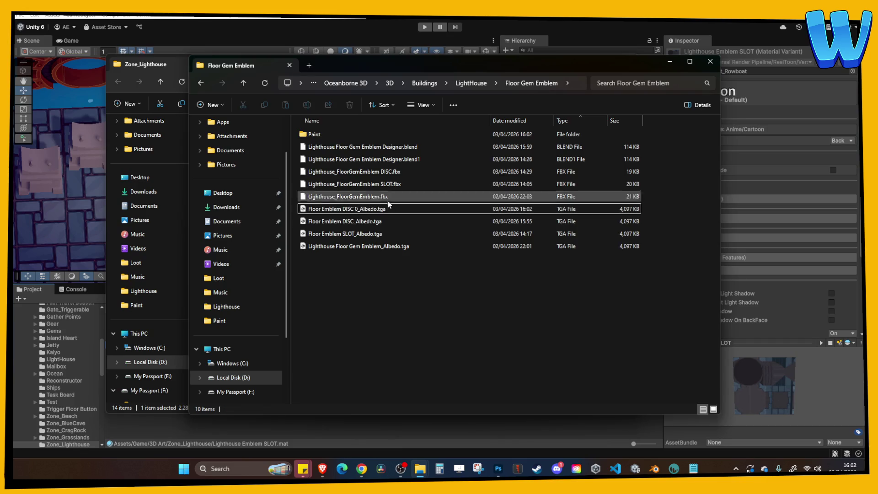
pyautogui.click(170, 65)
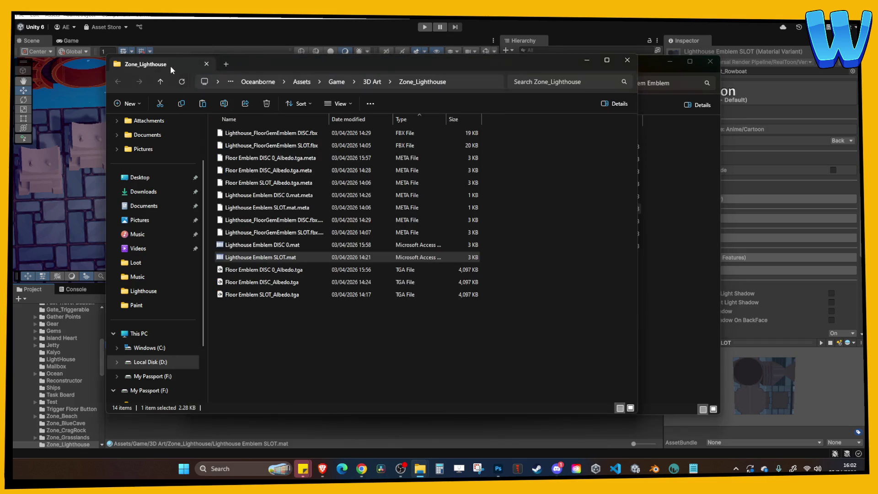
pyautogui.click(316, 325)
pyautogui.hotkey('ctrl', 'v')
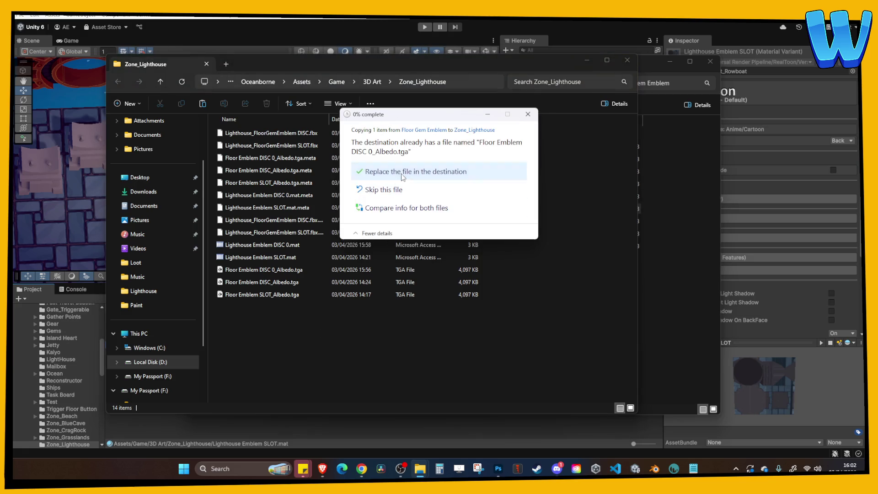
pyautogui.click(389, 170)
pyautogui.hotkey('alt', 'Tab')
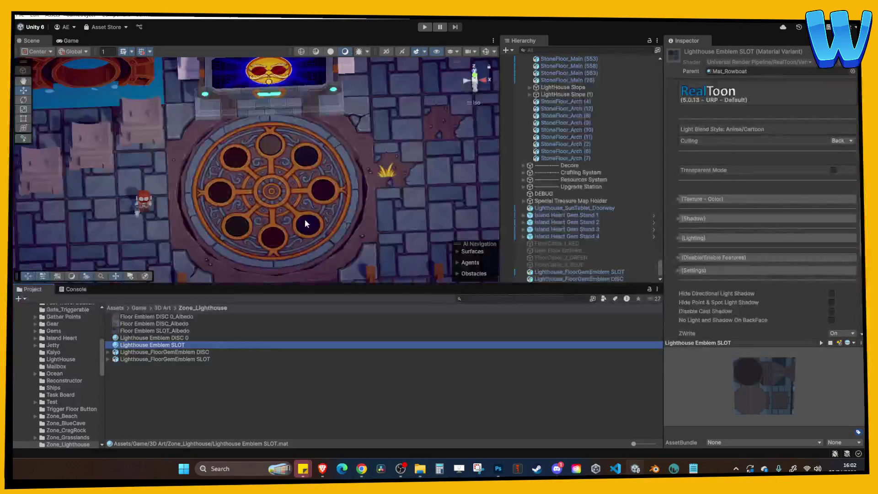
# Play-test the scene past the Solaris dialogue onto the emblem, then stop and return to 3DCoat.
pyautogui.click(425, 27)
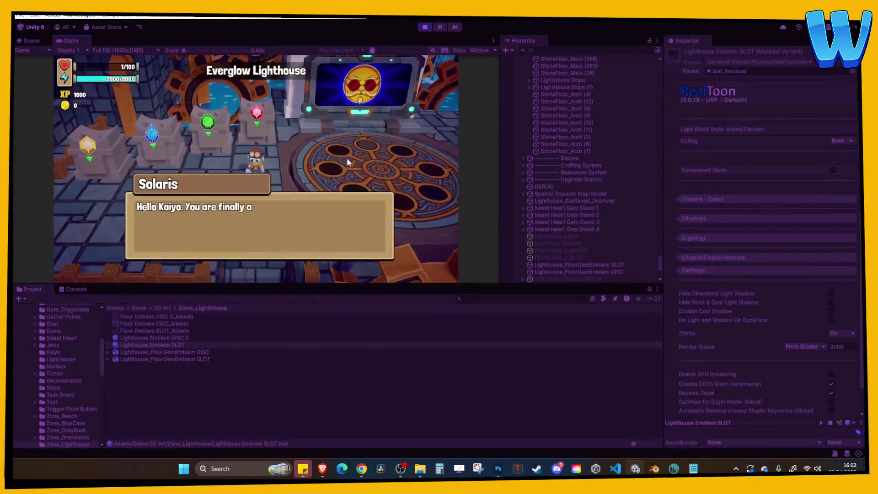
pyautogui.click(354, 168)
pyautogui.click(354, 168)
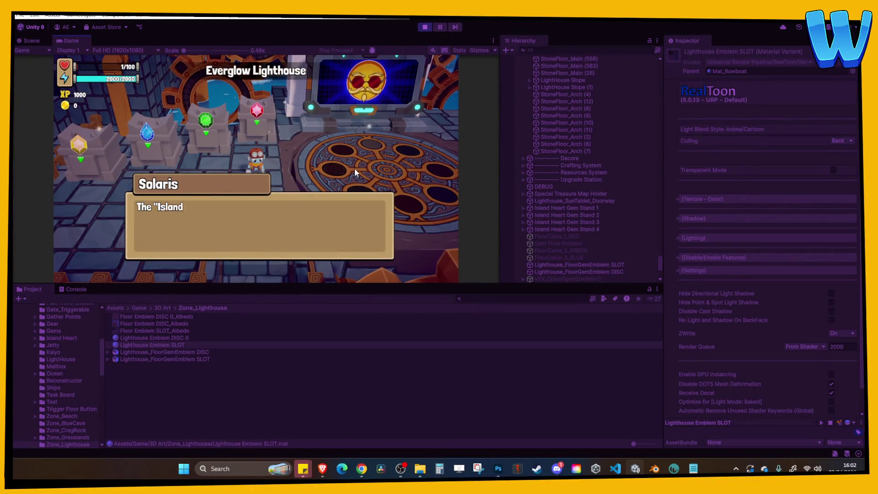
pyautogui.click(355, 169)
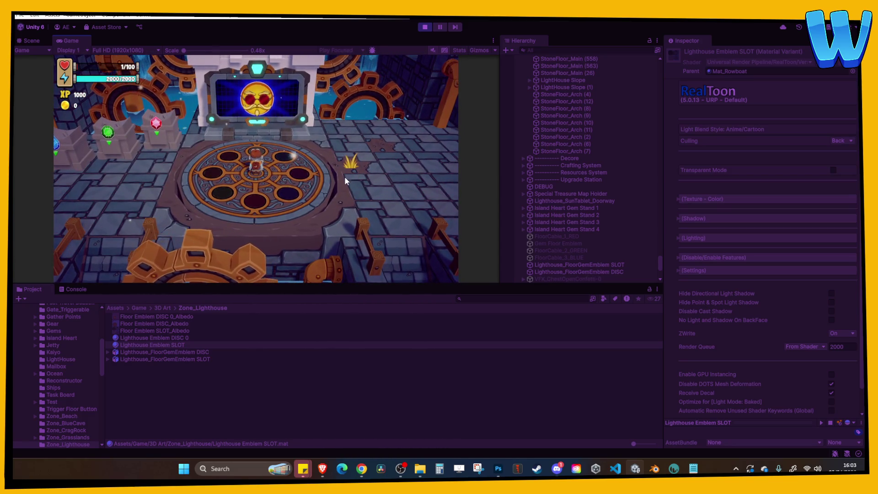
pyautogui.press('a')
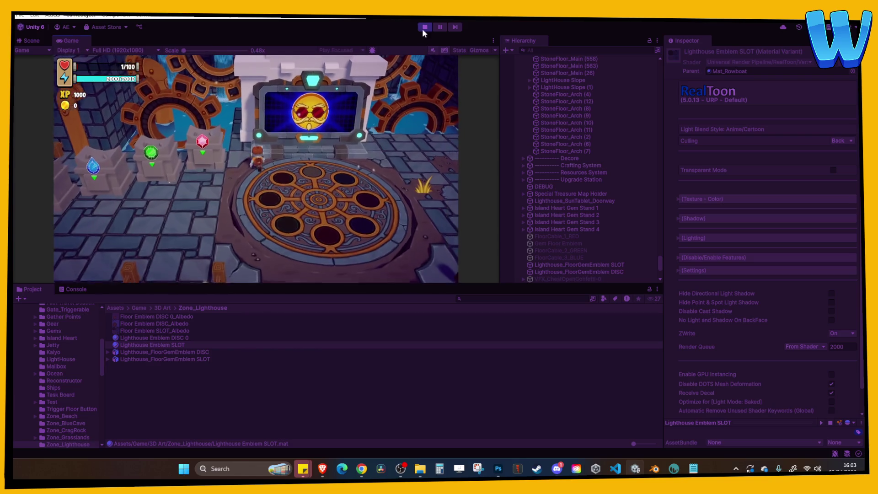
pyautogui.click(425, 27)
pyautogui.click(673, 468)
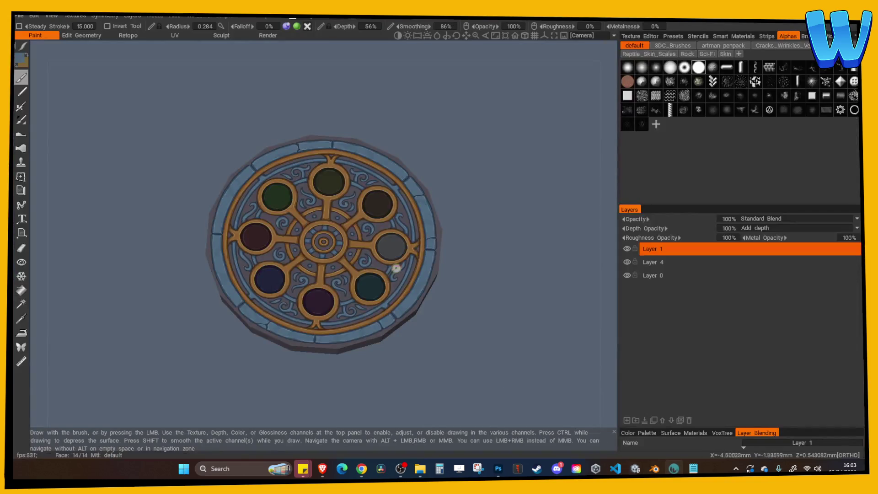
pyautogui.press('ctrl')
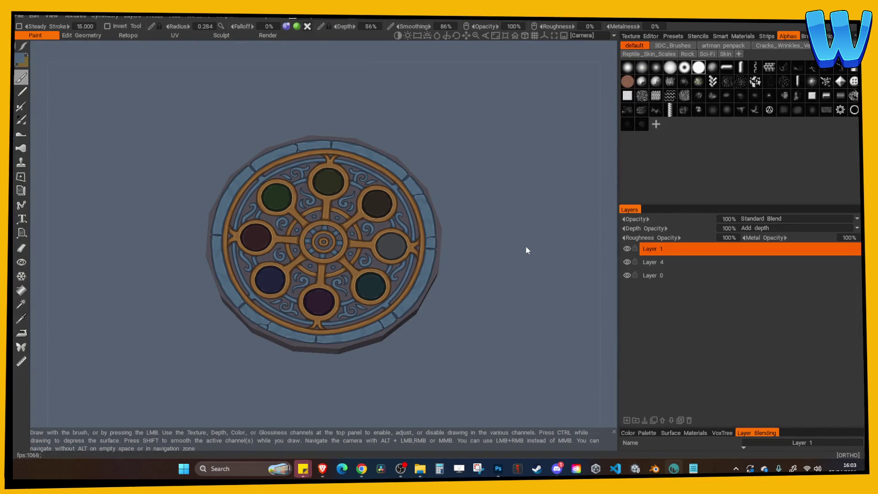
pyautogui.moveTo(526, 247)
pyautogui.mouseDown()
pyautogui.moveTo(535, 260)
pyautogui.moveTo(434, 254)
pyautogui.moveTo(488, 224)
pyautogui.moveTo(500, 180)
pyautogui.moveTo(493, 226)
pyautogui.mouseUp()
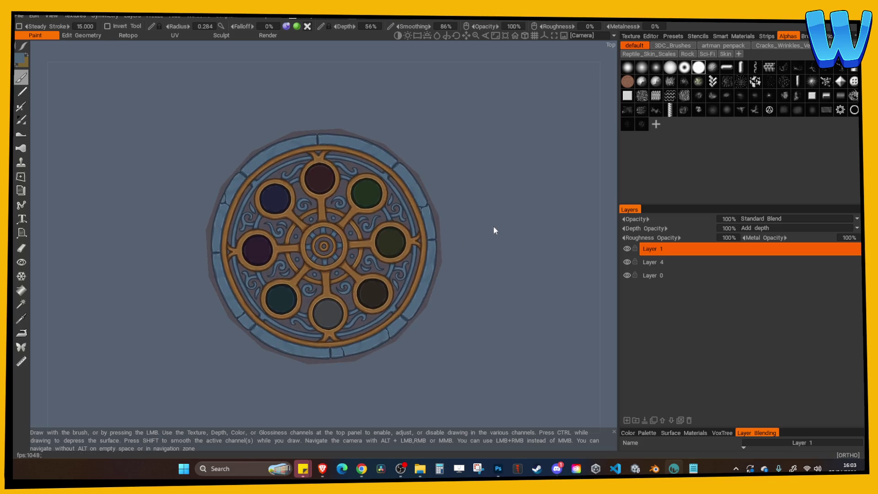
pyautogui.scroll(5, 564, 214)
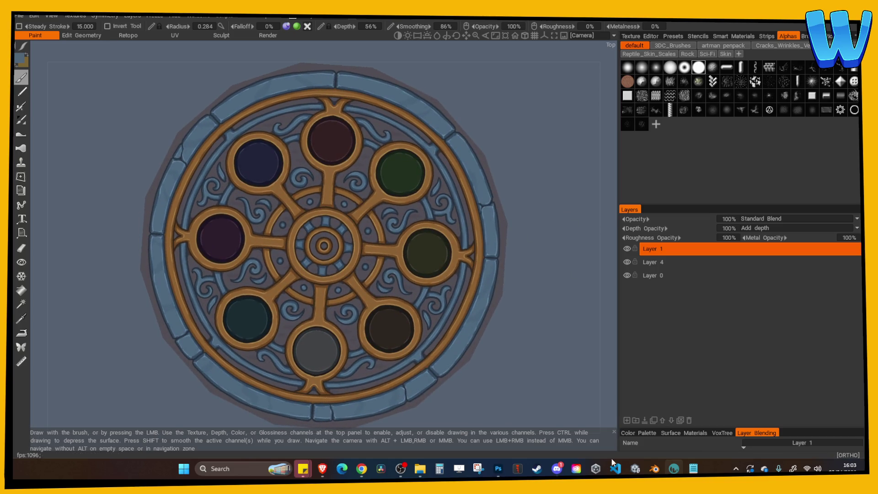
pyautogui.click(499, 468)
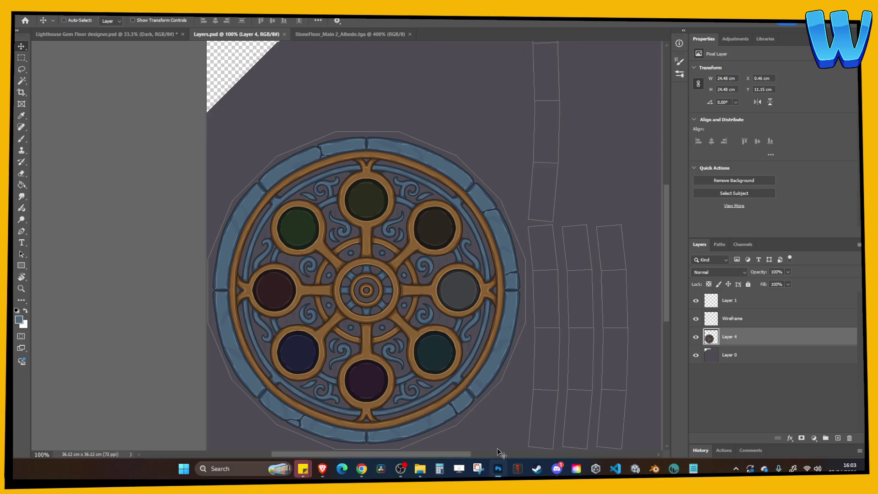
# Save Lighthouse Gem Floor designer.psd and add a clipped layer above the Dark gem layer.
pyautogui.click(105, 34)
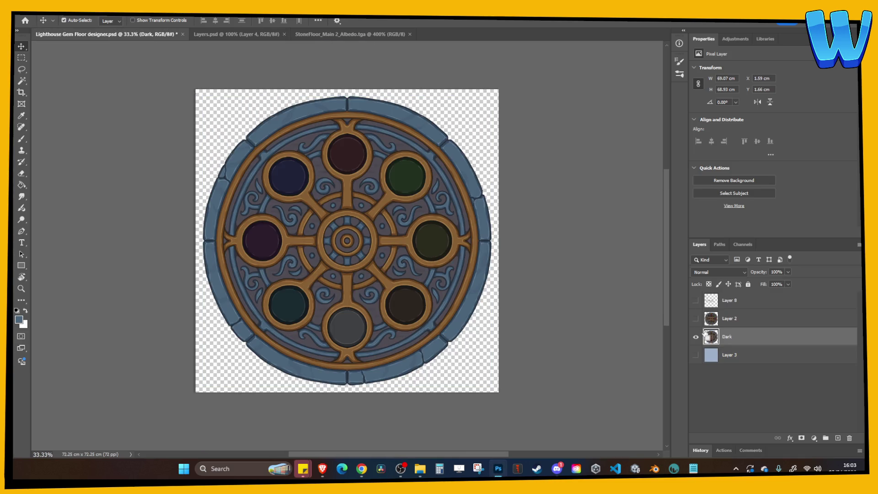
pyautogui.hotkey('ctrl', 's')
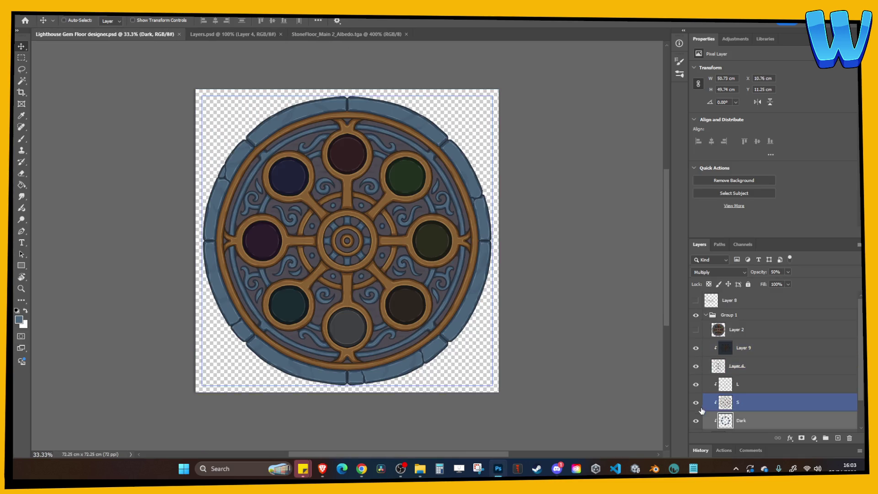
pyautogui.click(696, 422)
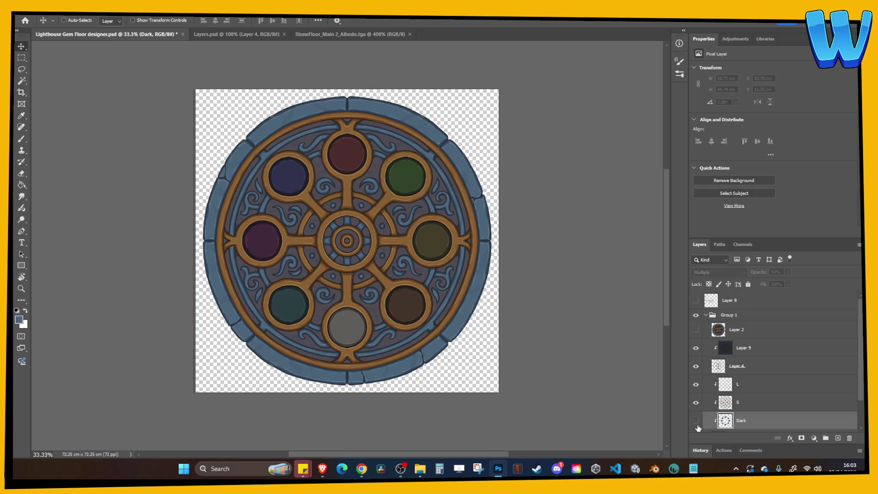
pyautogui.click(696, 421)
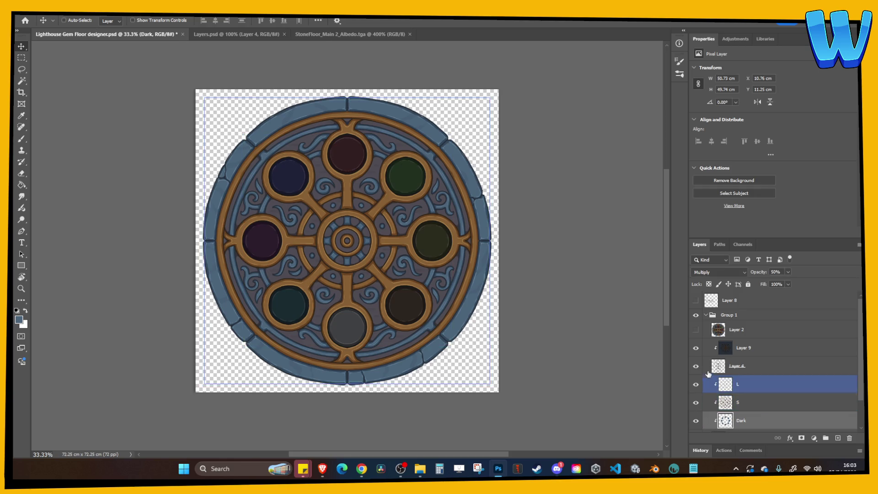
pyautogui.click(707, 316)
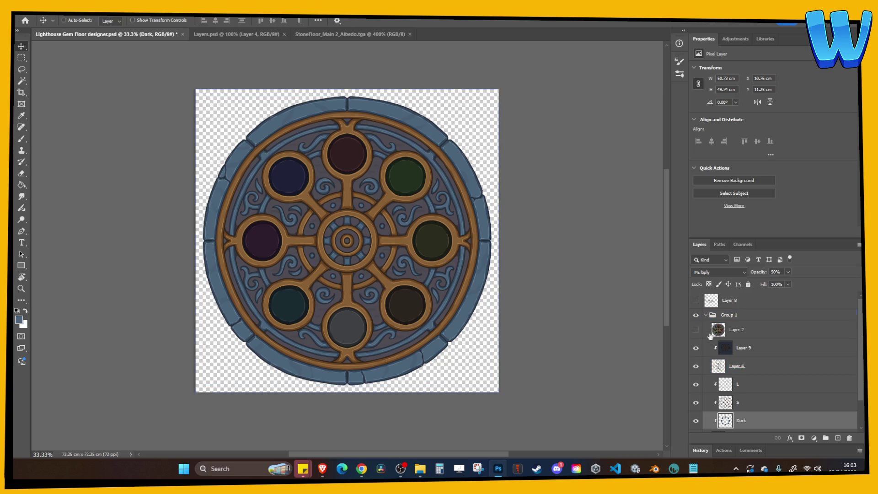
pyautogui.click(725, 404)
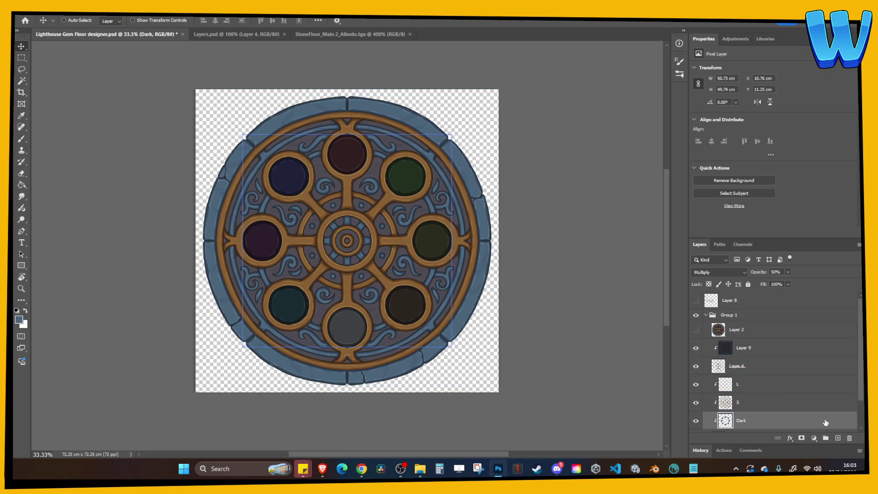
pyautogui.click(838, 437)
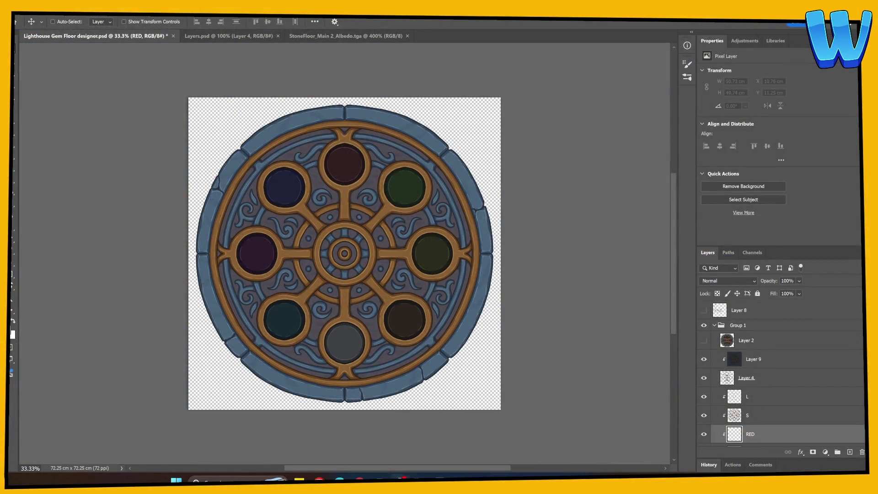
# Set the foreground colour to bright red #d71515.
pyautogui.press('i')
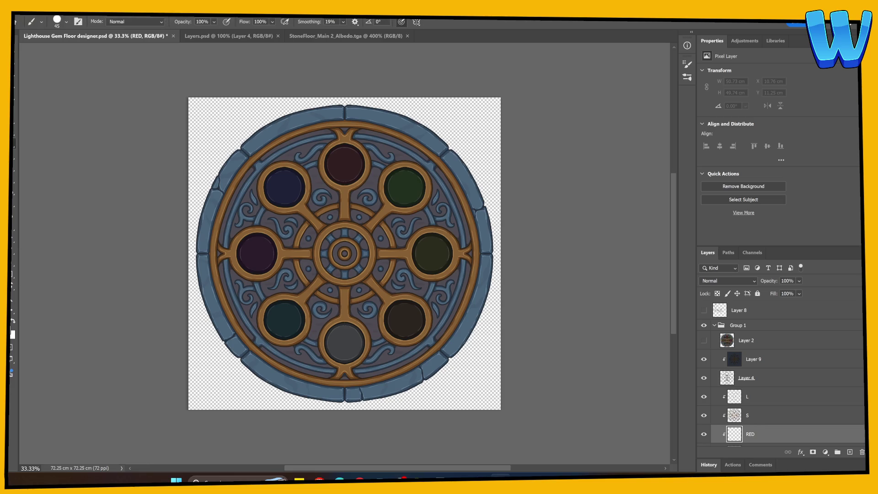
pyautogui.click(12, 334)
pyautogui.moveTo(652, 239); pyautogui.dragTo(652, 222)
pyautogui.click(631, 239)
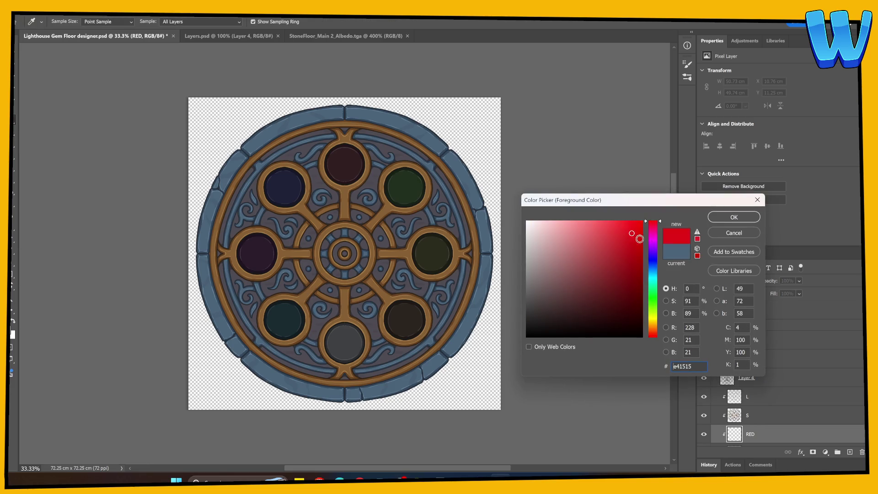
pyautogui.click(719, 220)
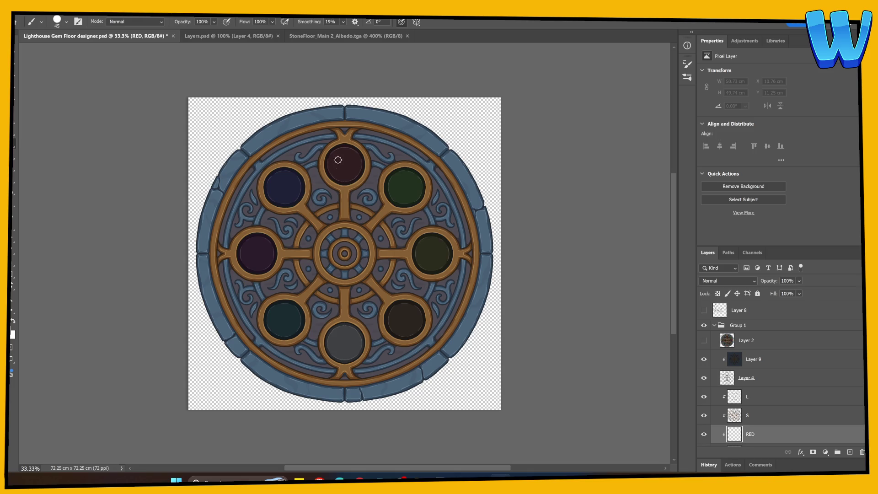
# Brush red into the top gem socket, zoomed in to 200%.
pyautogui.moveTo(333, 166)
pyautogui.mouseDown()
pyautogui.moveTo(341, 171)
pyautogui.moveTo(236, 173)
pyautogui.moveTo(191, 161)
pyautogui.mouseUp()
pyautogui.scroll(1, 344, 174)
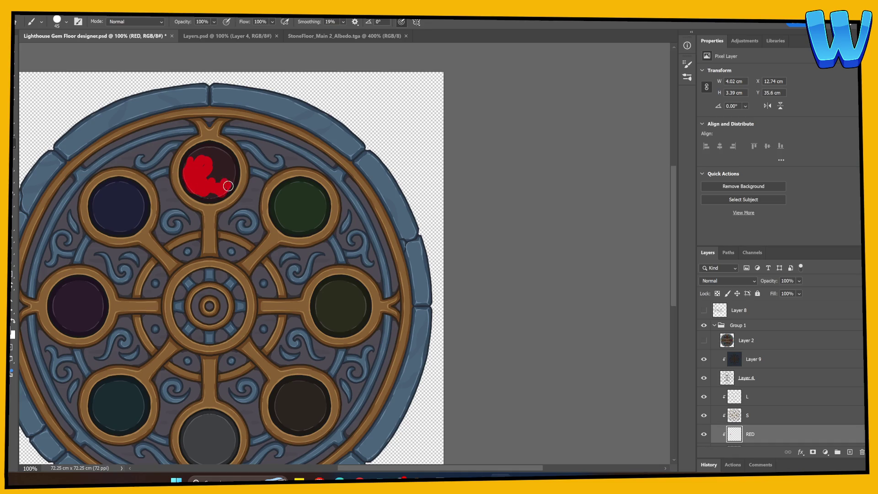
pyautogui.hotkey('ctrl', '+')
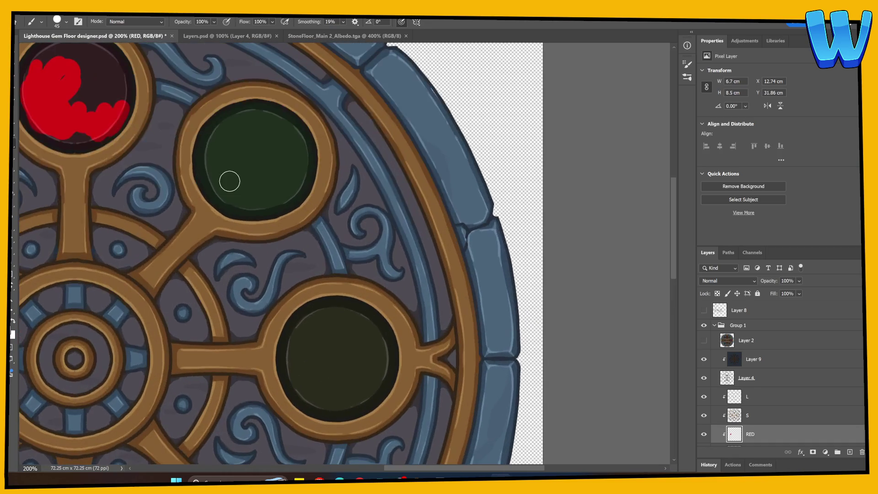
pyautogui.moveTo(229, 180)
pyautogui.mouseDown()
pyautogui.moveTo(247, 294)
pyautogui.moveTo(171, 196)
pyautogui.mouseUp()
pyautogui.moveTo(162, 165)
pyautogui.mouseDown()
pyautogui.moveTo(122, 172)
pyautogui.moveTo(109, 165)
pyautogui.mouseUp()
# Cover the top gem's dark rim and bottom patch with red.
pyautogui.click(12, 333)
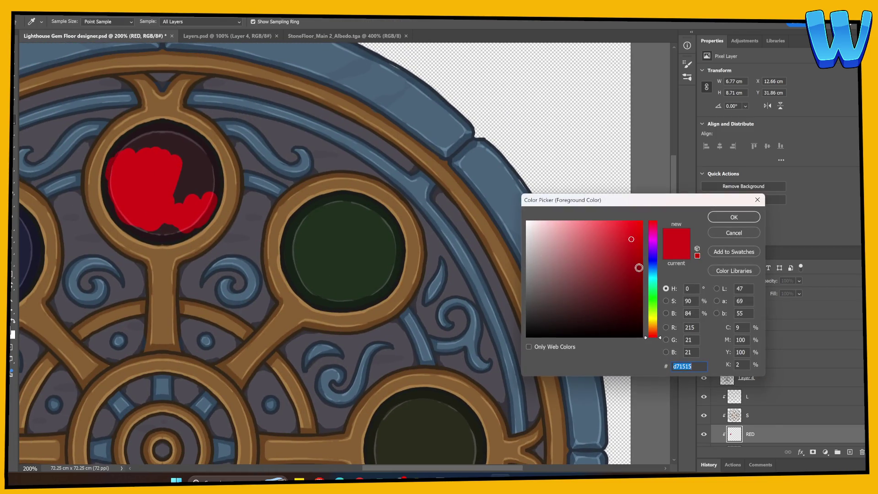
pyautogui.click(716, 217)
pyautogui.moveTo(186, 190)
pyautogui.mouseDown()
pyautogui.moveTo(153, 192)
pyautogui.moveTo(146, 151)
pyautogui.moveTo(111, 169)
pyautogui.moveTo(119, 214)
pyautogui.mouseUp()
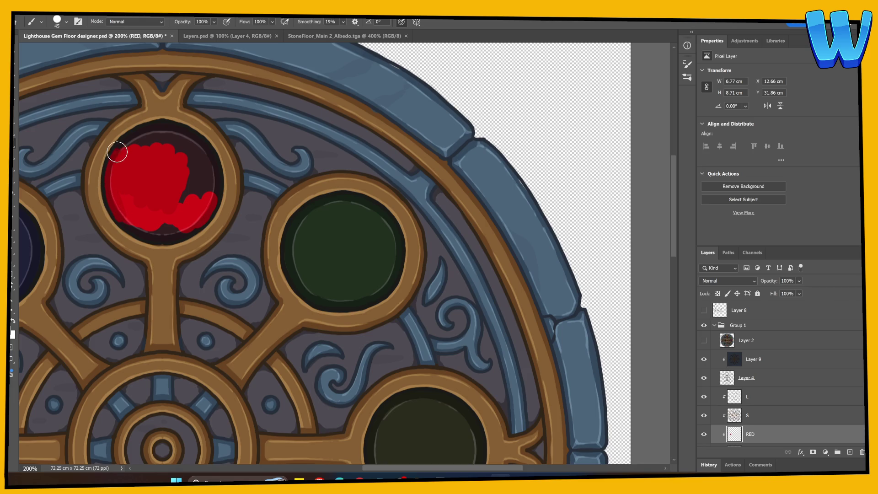
pyautogui.moveTo(117, 152)
pyautogui.mouseDown()
pyautogui.moveTo(143, 130)
pyautogui.moveTo(174, 130)
pyautogui.moveTo(207, 161)
pyautogui.moveTo(205, 151)
pyautogui.moveTo(212, 194)
pyautogui.moveTo(204, 164)
pyautogui.moveTo(196, 161)
pyautogui.moveTo(192, 178)
pyautogui.moveTo(161, 138)
pyautogui.moveTo(172, 146)
pyautogui.mouseUp()
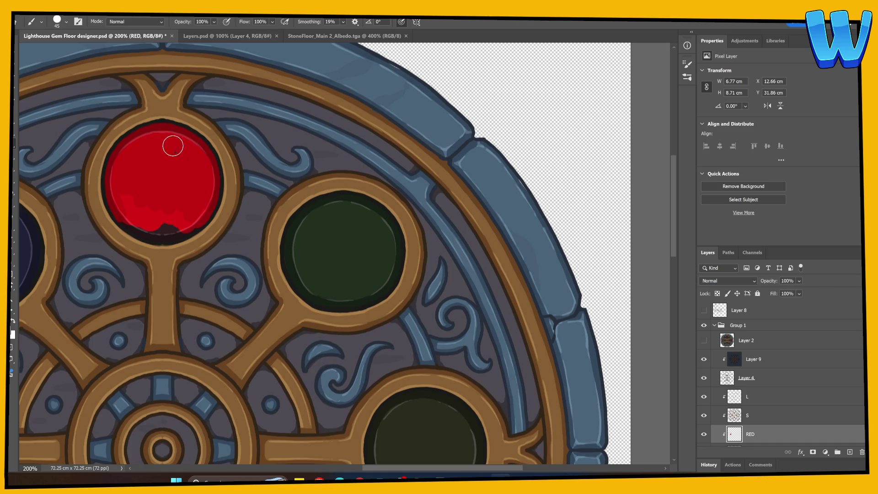
pyautogui.moveTo(123, 194)
pyautogui.mouseDown()
pyautogui.moveTo(193, 211)
pyautogui.moveTo(166, 237)
pyautogui.moveTo(128, 226)
pyautogui.mouseUp()
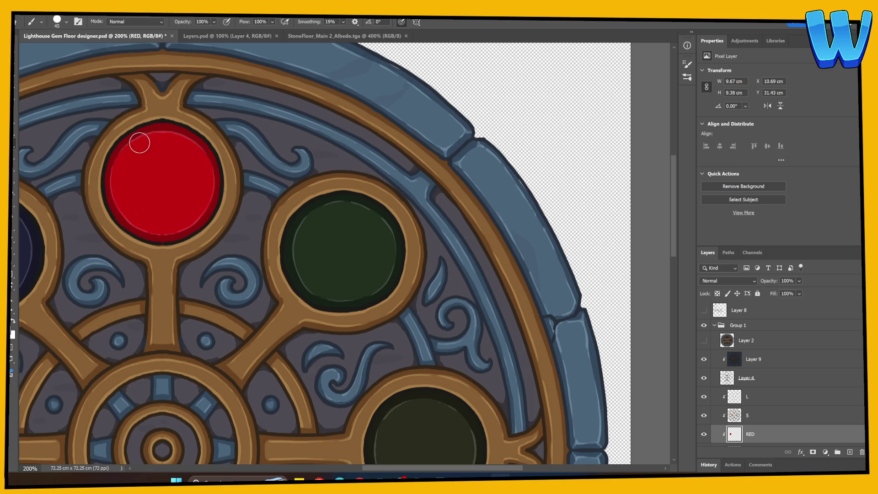
pyautogui.press('e')
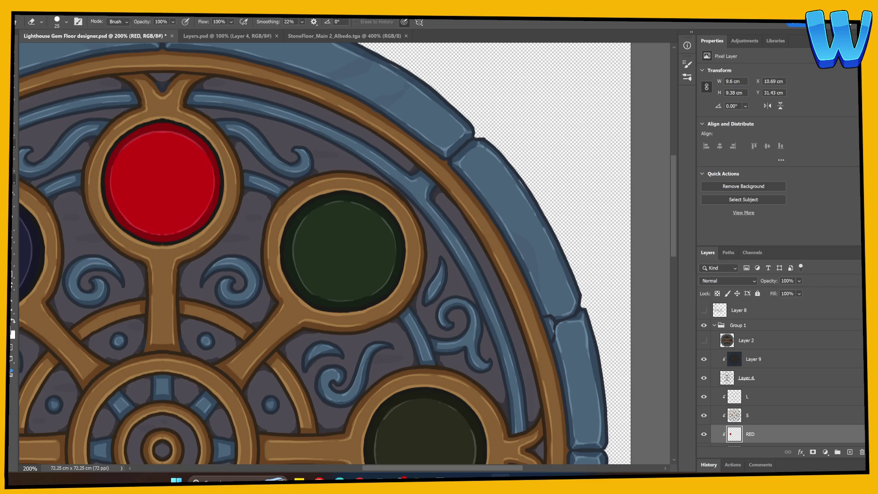
pyautogui.press('i')
pyautogui.press('Return')
# Add a new layer named GREEN.
pyautogui.press('b')
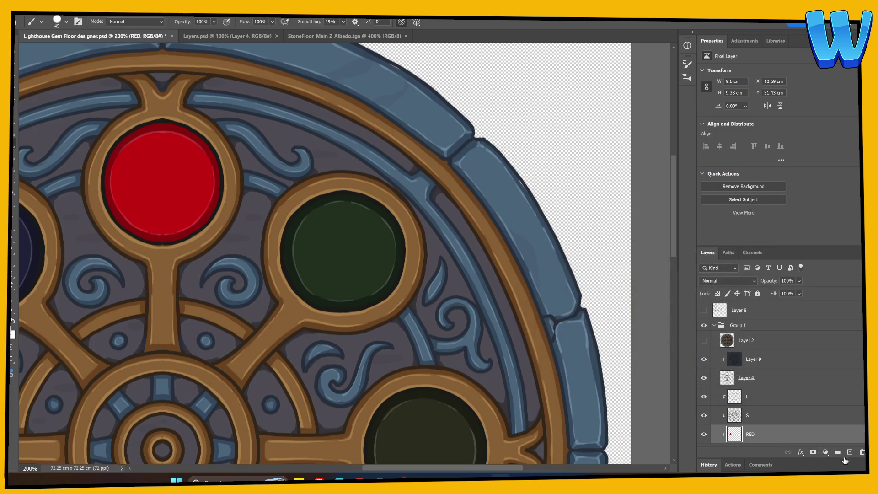
pyautogui.click(850, 452)
pyautogui.doubleClick(755, 433)
pyautogui.write('GREEN')
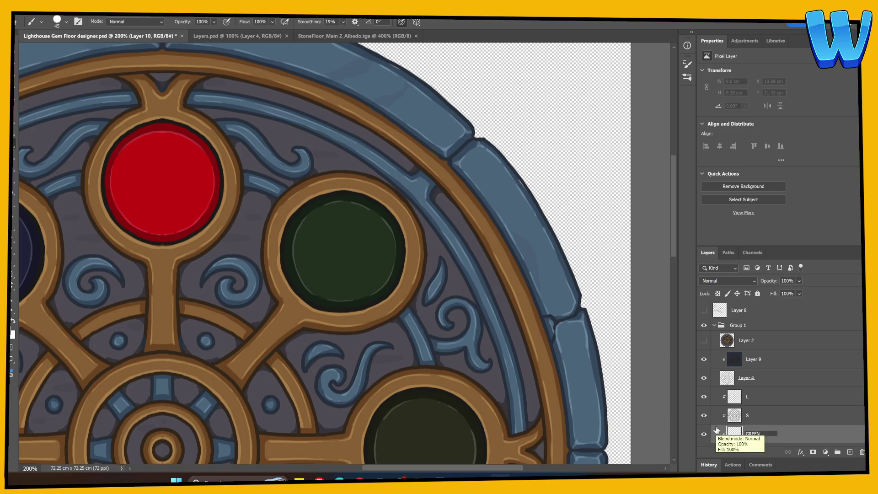
pyautogui.press('BackSpace')
pyautogui.press('BackSpace')
pyautogui.press('BackSpace')
pyautogui.write('REEN')
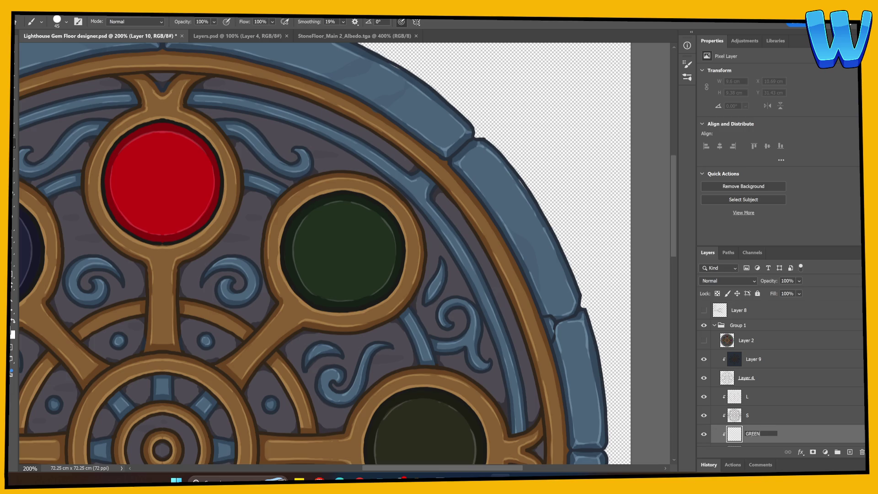
pyautogui.press('Return')
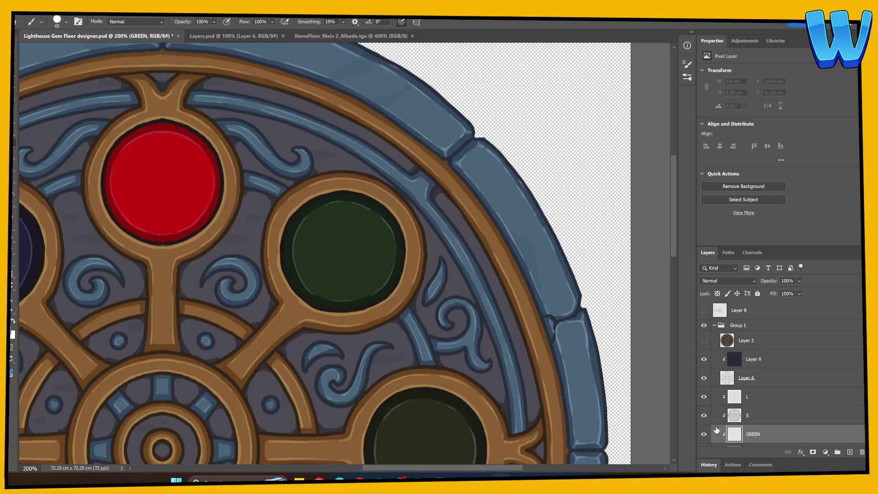
# Set the foreground colour to bright green #32c211.
pyautogui.hotkey('ctrl', '-')
pyautogui.hotkey('ctrl', '-')
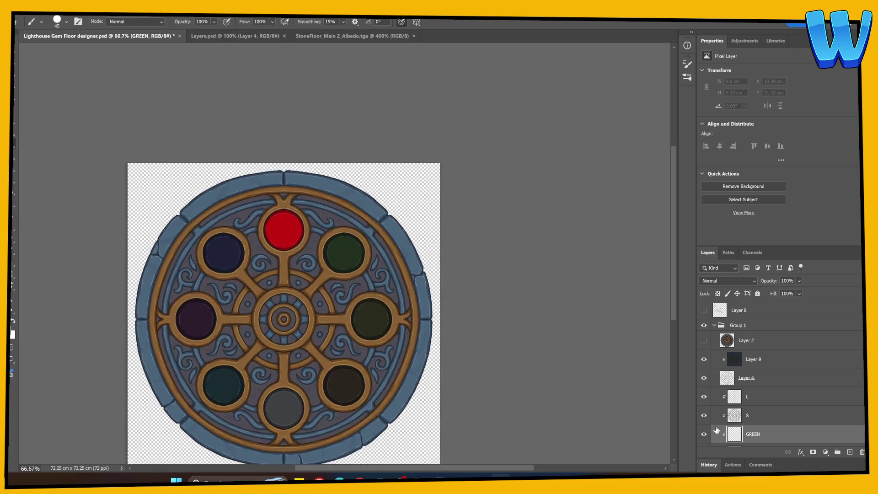
pyautogui.hotkey('ctrl', '+')
pyautogui.moveTo(277, 324)
pyautogui.mouseDown()
pyautogui.moveTo(285, 247)
pyautogui.moveTo(312, 214)
pyautogui.mouseUp()
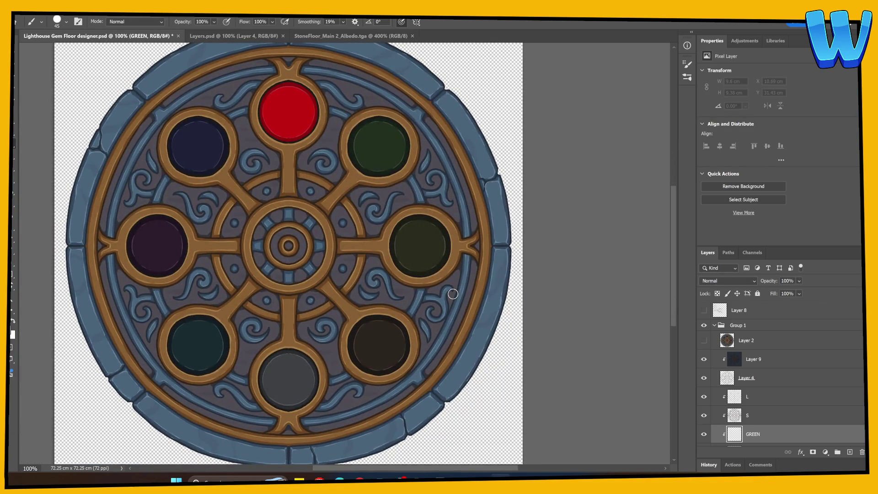
pyautogui.scroll(-3, 778, 403)
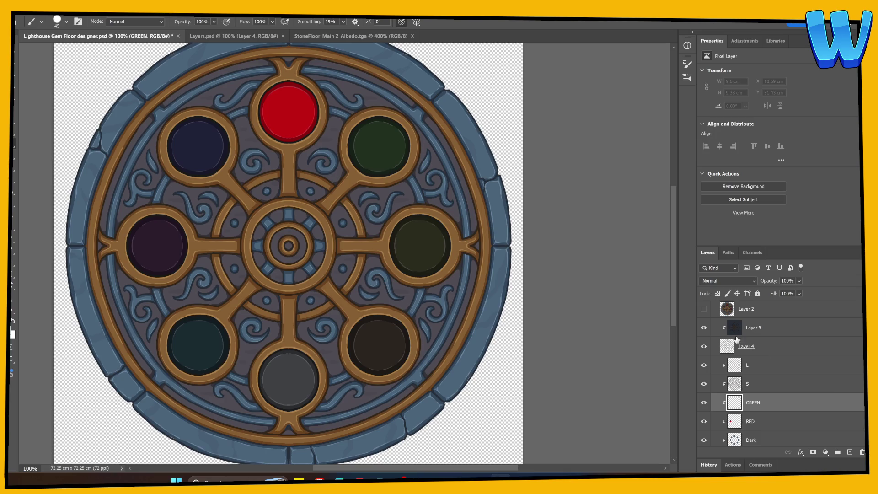
pyautogui.click(13, 334)
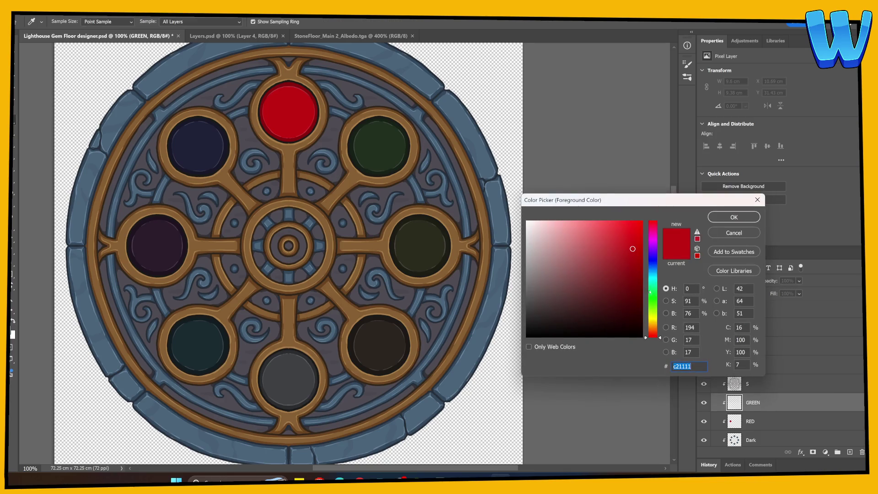
pyautogui.click(653, 303)
pyautogui.click(734, 218)
pyautogui.moveTo(363, 137)
pyautogui.mouseDown()
pyautogui.moveTo(369, 147)
pyautogui.moveTo(385, 143)
pyautogui.mouseUp()
pyautogui.hotkey('ctrl', 'z')
pyautogui.click(13, 334)
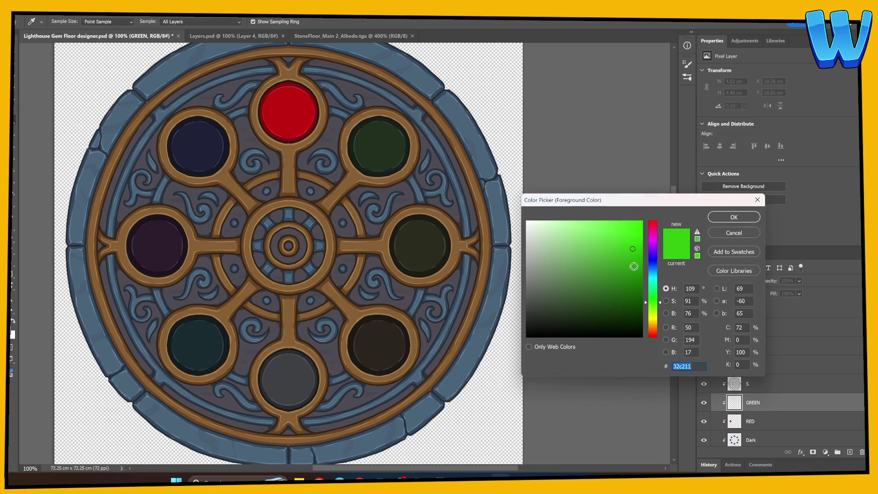
pyautogui.press('Return')
# Paint the top-right gem socket solid green.
pyautogui.moveTo(365, 136)
pyautogui.mouseDown()
pyautogui.moveTo(384, 146)
pyautogui.moveTo(377, 154)
pyautogui.mouseUp()
pyautogui.hotkey('ctrl', '+')
pyautogui.scroll(3, 377, 152)
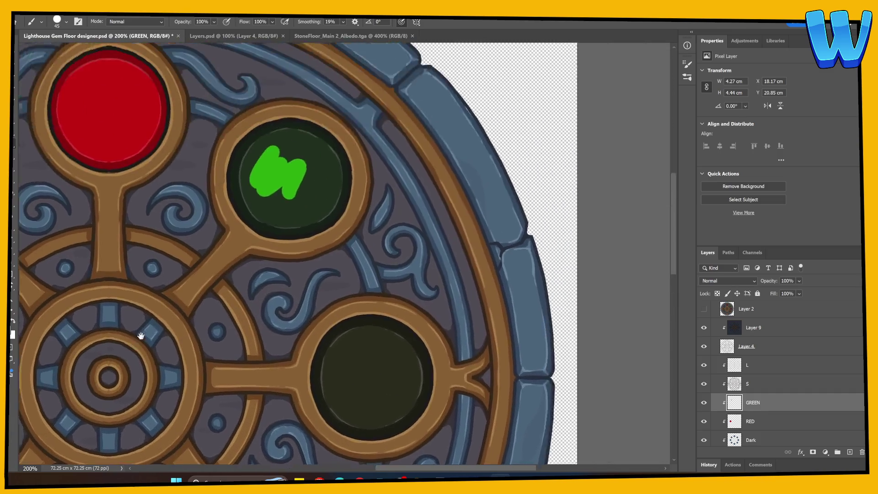
pyautogui.moveTo(207, 228)
pyautogui.mouseDown()
pyautogui.moveTo(187, 215)
pyautogui.moveTo(183, 250)
pyautogui.moveTo(227, 272)
pyautogui.moveTo(243, 254)
pyautogui.moveTo(274, 262)
pyautogui.moveTo(287, 253)
pyautogui.moveTo(285, 216)
pyautogui.moveTo(237, 186)
pyautogui.moveTo(271, 196)
pyautogui.moveTo(238, 183)
pyautogui.moveTo(191, 208)
pyautogui.moveTo(222, 188)
pyautogui.moveTo(259, 189)
pyautogui.moveTo(261, 242)
pyautogui.moveTo(287, 253)
pyautogui.moveTo(276, 277)
pyautogui.moveTo(256, 287)
pyautogui.moveTo(203, 283)
pyautogui.moveTo(192, 267)
pyautogui.moveTo(227, 291)
pyautogui.moveTo(222, 273)
pyautogui.moveTo(257, 253)
pyautogui.mouseUp()
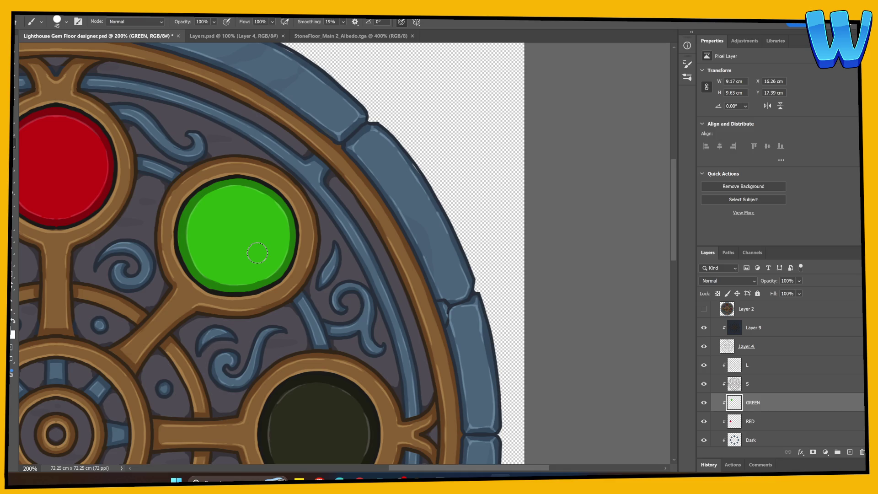
pyautogui.hscroll(-5, 366, 293)
pyautogui.scroll(-2, 366, 293)
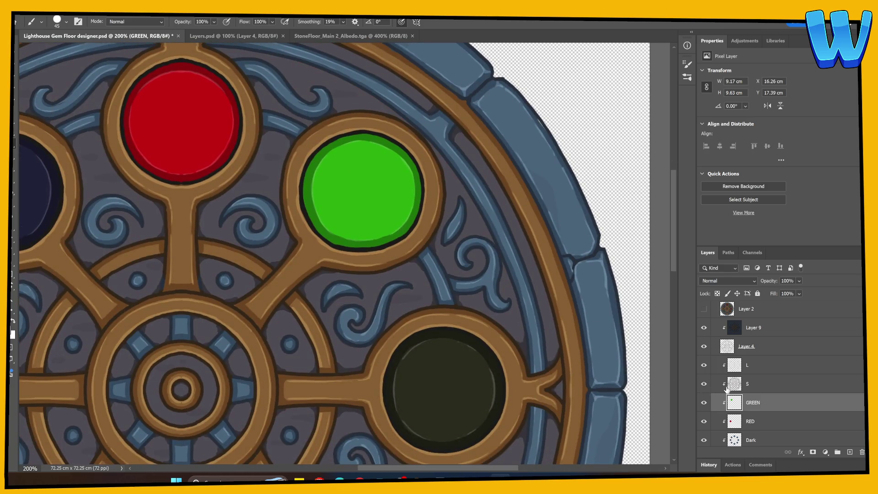
pyautogui.click(839, 453)
pyautogui.hscroll(-5, 343, 251)
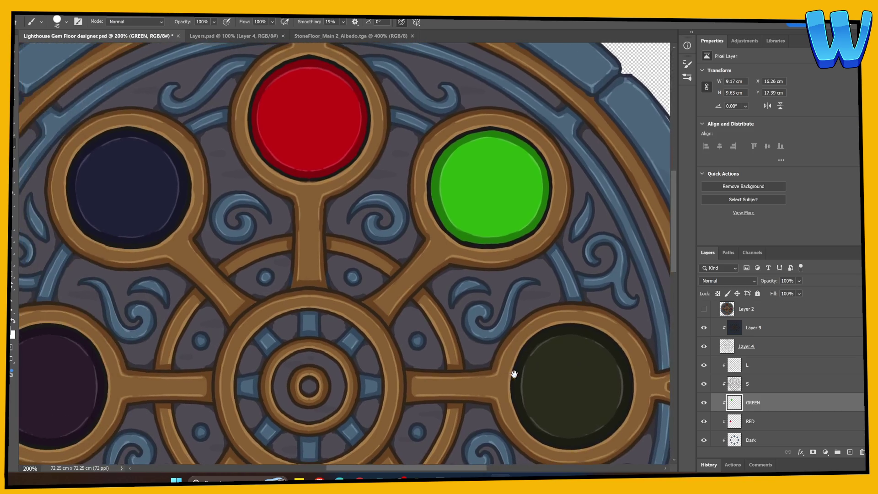
# Rename the new layer BLUE and set the foreground colour to blue #1c61c8.
pyautogui.doubleClick(755, 403)
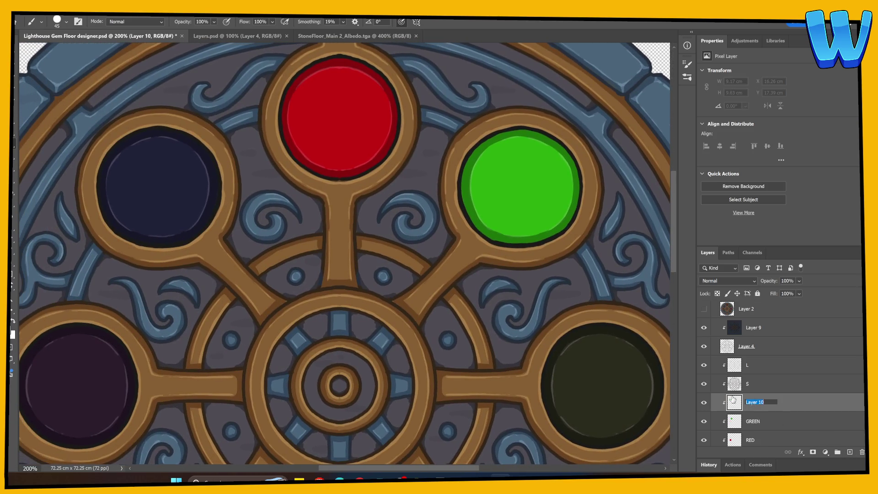
pyautogui.write('BLUE')
pyautogui.press('Return')
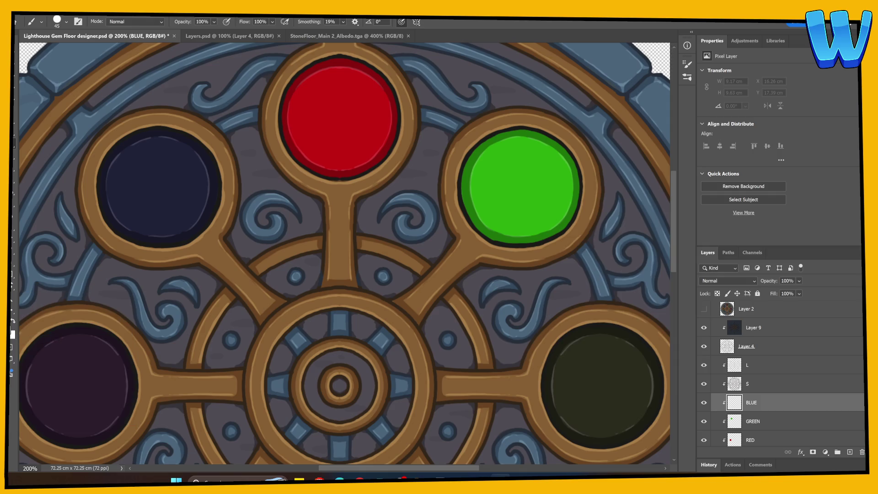
pyautogui.click(13, 333)
pyautogui.click(653, 268)
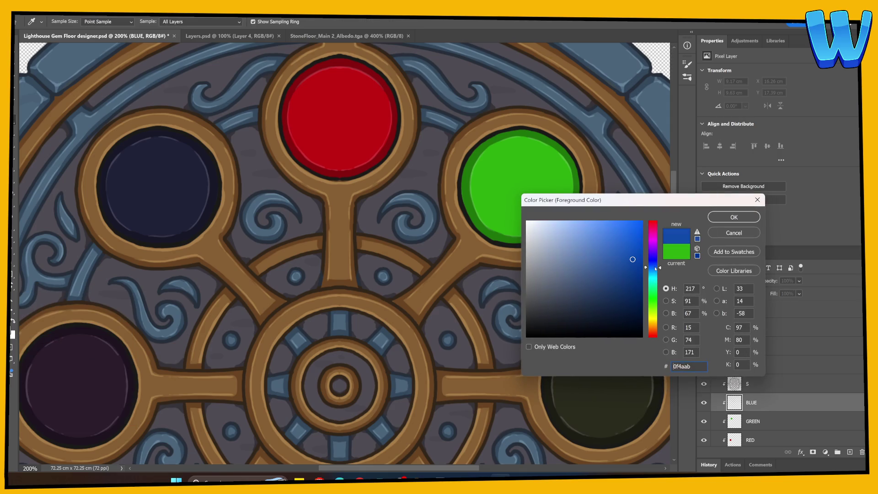
pyautogui.click(627, 246)
pyautogui.click(727, 219)
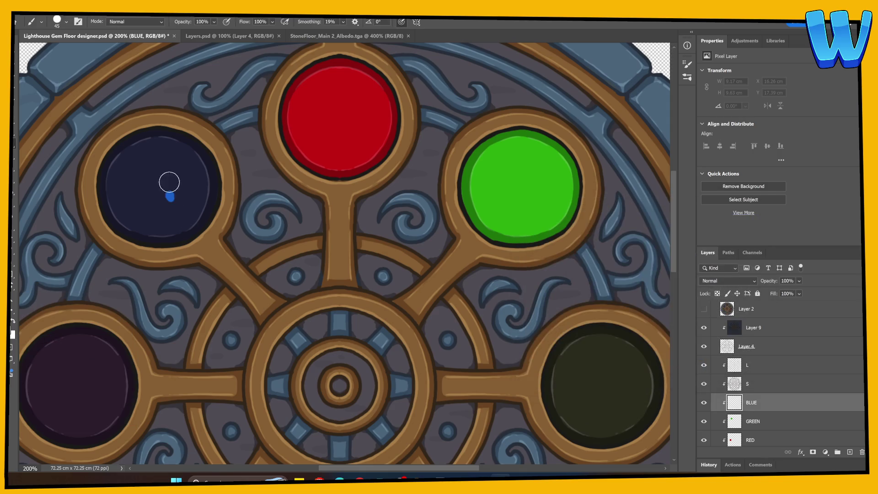
# Brush solid blue over the whole upper-left gem socket.
pyautogui.moveTo(169, 186)
pyautogui.mouseDown()
pyautogui.moveTo(133, 182)
pyautogui.moveTo(111, 165)
pyautogui.moveTo(108, 190)
pyautogui.moveTo(133, 224)
pyautogui.moveTo(114, 215)
pyautogui.moveTo(152, 238)
pyautogui.moveTo(176, 230)
pyautogui.moveTo(142, 206)
pyautogui.moveTo(165, 171)
pyautogui.moveTo(182, 206)
pyautogui.moveTo(163, 229)
pyautogui.moveTo(181, 234)
pyautogui.moveTo(210, 191)
pyautogui.moveTo(199, 157)
pyautogui.moveTo(182, 167)
pyautogui.moveTo(181, 209)
pyautogui.mouseUp()
pyautogui.moveTo(182, 215); pyautogui.dragTo(217, 293)
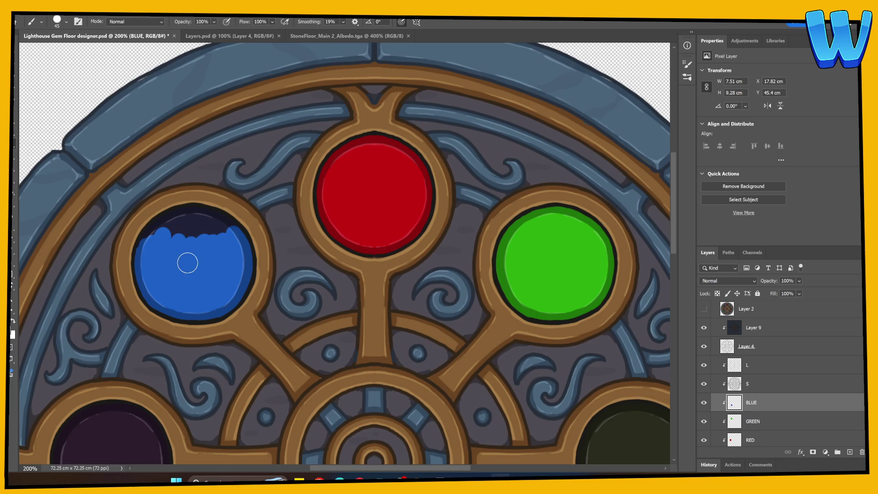
pyautogui.moveTo(194, 233)
pyautogui.mouseDown()
pyautogui.moveTo(153, 232)
pyautogui.moveTo(161, 219)
pyautogui.moveTo(151, 231)
pyautogui.moveTo(196, 212)
pyautogui.moveTo(237, 234)
pyautogui.moveTo(192, 235)
pyautogui.mouseUp()
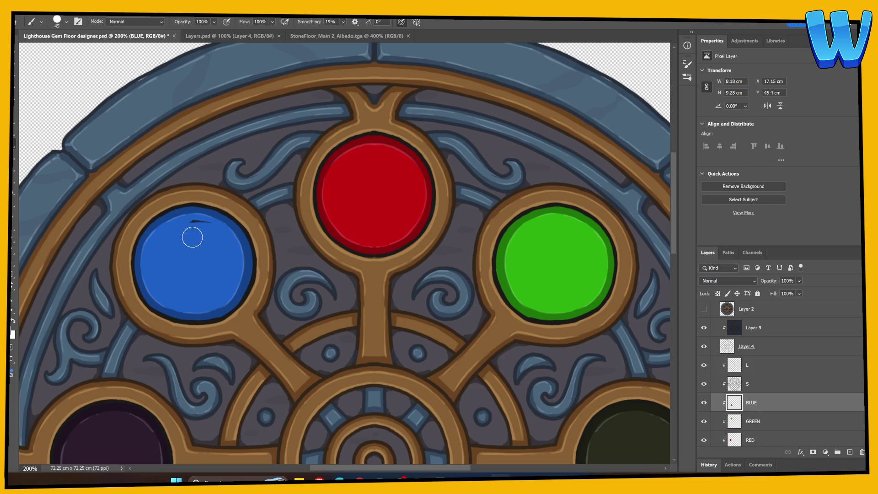
pyautogui.moveTo(179, 298)
pyautogui.mouseDown()
pyautogui.moveTo(179, 220)
pyautogui.moveTo(160, 226)
pyautogui.mouseUp()
pyautogui.moveTo(218, 289); pyautogui.dragTo(139, 308)
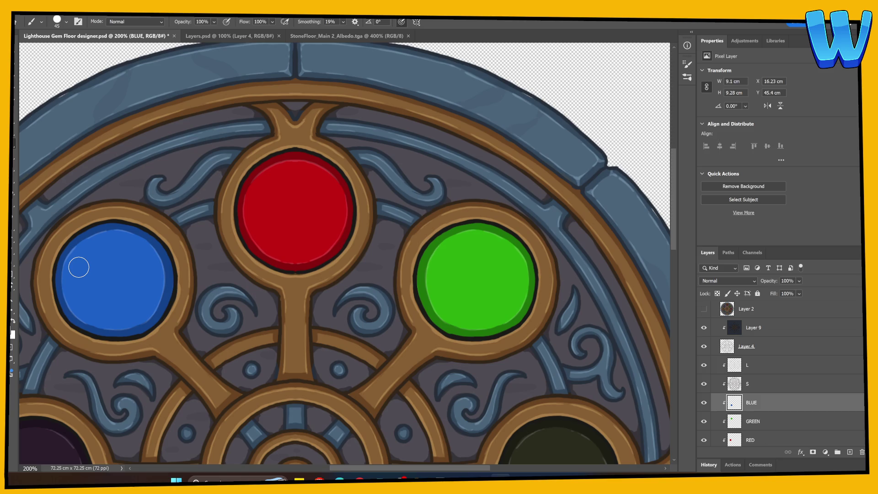
pyautogui.click(850, 452)
# Rename the new layer YELLOW and set the foreground colour to golden yellow #e9b912.
pyautogui.doubleClick(755, 402)
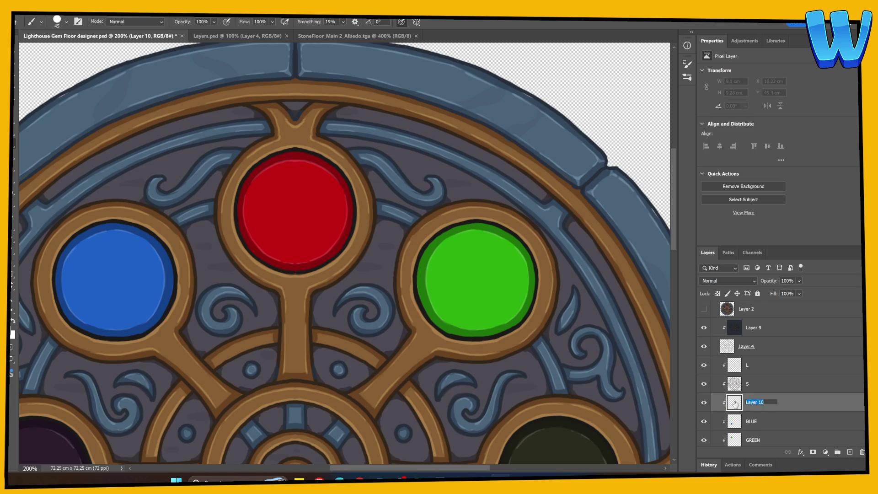
pyautogui.write('YELLOW')
pyautogui.press('Return')
pyautogui.moveTo(388, 304)
pyautogui.mouseDown()
pyautogui.moveTo(205, 185)
pyautogui.moveTo(154, 135)
pyautogui.mouseUp()
pyautogui.click(11, 330)
pyautogui.click(652, 319)
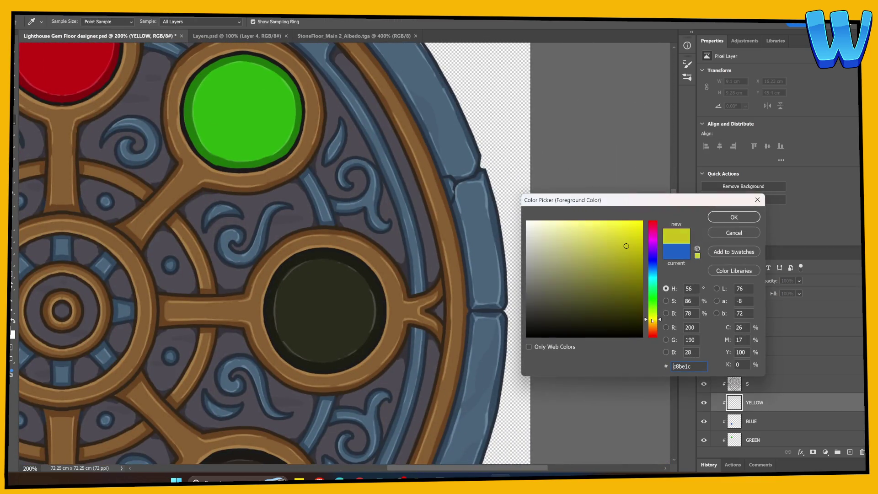
pyautogui.click(653, 322)
pyautogui.click(634, 232)
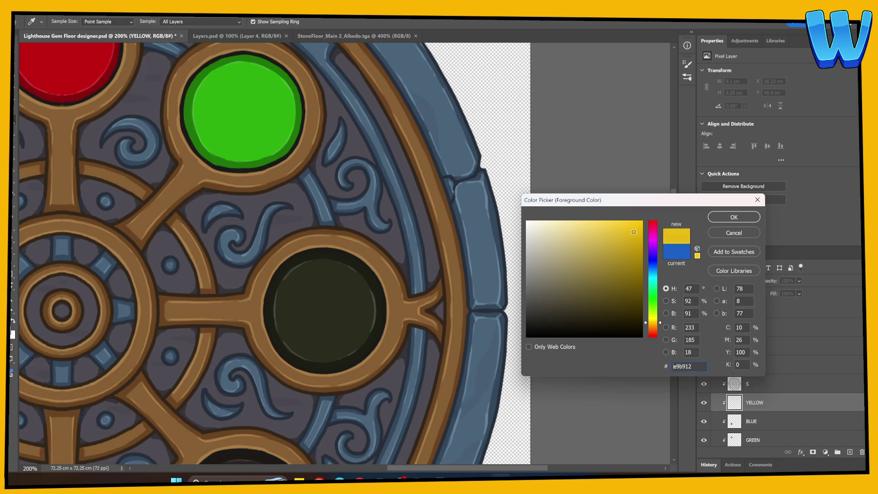
pyautogui.press('Return')
pyautogui.press('b')
# Paint the right-hand gem socket solid yellow and add an empty layer above it.
pyautogui.moveTo(288, 293)
pyautogui.mouseDown()
pyautogui.moveTo(297, 315)
pyautogui.moveTo(275, 298)
pyautogui.mouseUp()
pyautogui.moveTo(278, 290)
pyautogui.mouseDown()
pyautogui.moveTo(168, 250)
pyautogui.moveTo(185, 226)
pyautogui.moveTo(223, 216)
pyautogui.moveTo(252, 234)
pyautogui.moveTo(224, 223)
pyautogui.moveTo(192, 243)
pyautogui.moveTo(198, 264)
pyautogui.moveTo(229, 236)
pyautogui.moveTo(256, 243)
pyautogui.moveTo(263, 233)
pyautogui.moveTo(258, 296)
pyautogui.moveTo(242, 274)
pyautogui.moveTo(213, 285)
pyautogui.moveTo(238, 298)
pyautogui.moveTo(256, 293)
pyautogui.moveTo(256, 306)
pyautogui.moveTo(208, 326)
pyautogui.moveTo(167, 304)
pyautogui.moveTo(162, 293)
pyautogui.moveTo(215, 327)
pyautogui.moveTo(238, 307)
pyautogui.moveTo(187, 298)
pyautogui.moveTo(211, 274)
pyautogui.mouseUp()
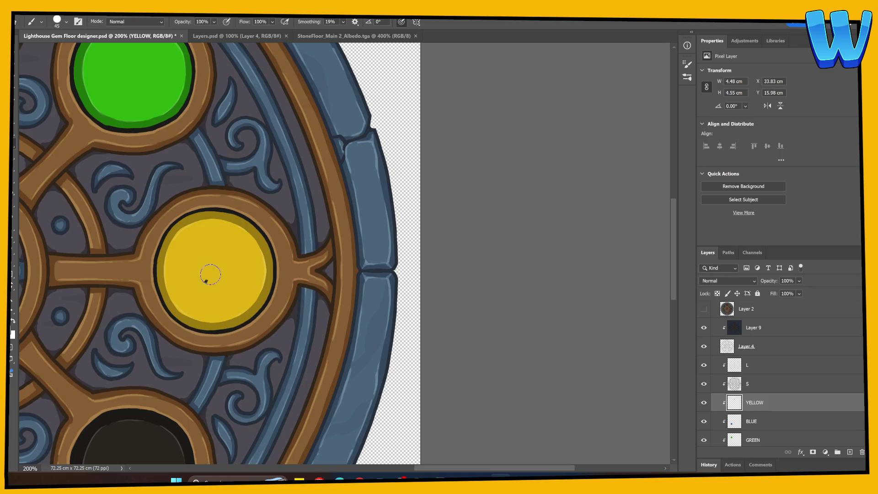
pyautogui.moveTo(280, 353)
pyautogui.mouseDown()
pyautogui.moveTo(432, 268)
pyautogui.moveTo(513, 252)
pyautogui.mouseUp()
pyautogui.hotkey('ctrl', '-')
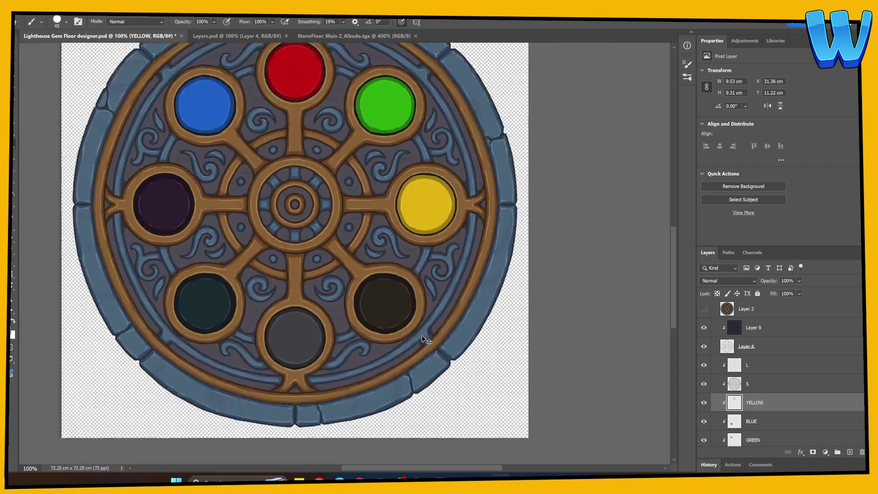
pyautogui.hotkey('ctrl', '-')
pyautogui.hotkey('ctrl', '-')
pyautogui.hotkey('ctrl', '-')
pyautogui.hotkey('ctrl', '+')
pyautogui.hotkey('ctrl', '+')
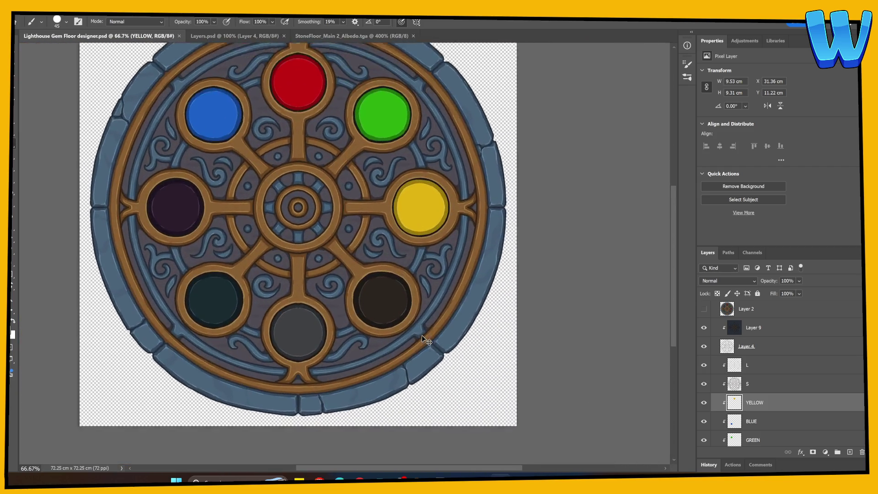
pyautogui.hotkey('ctrl', '+')
pyautogui.click(849, 452)
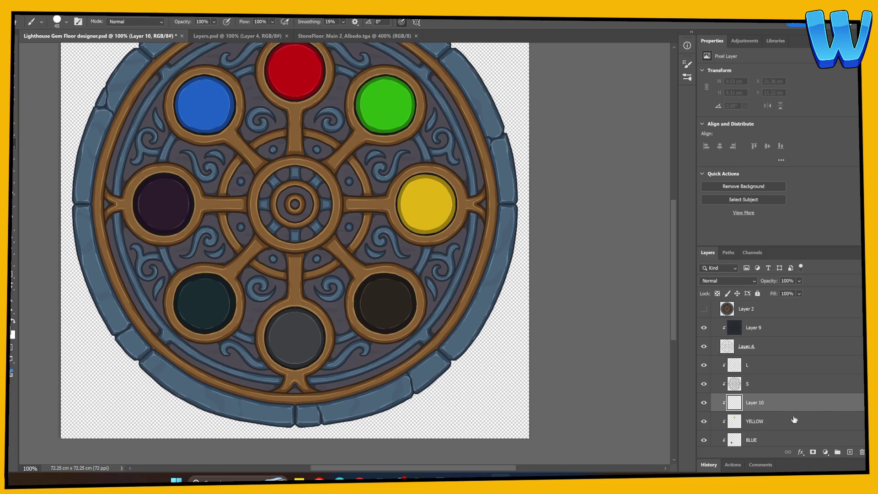
# Rename the new layer PINK and set a magenta foreground colour.
pyautogui.doubleClick(756, 404)
pyautogui.write('PINK')
pyautogui.press('Return')
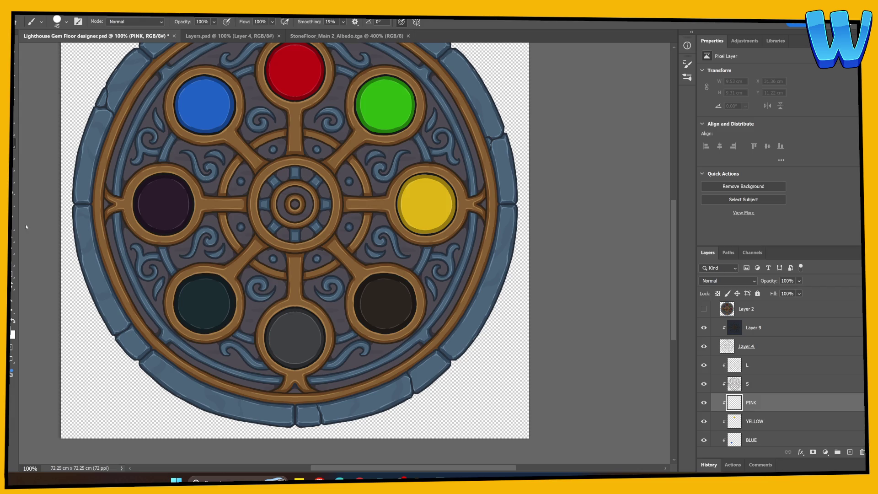
pyautogui.click(13, 333)
pyautogui.click(653, 244)
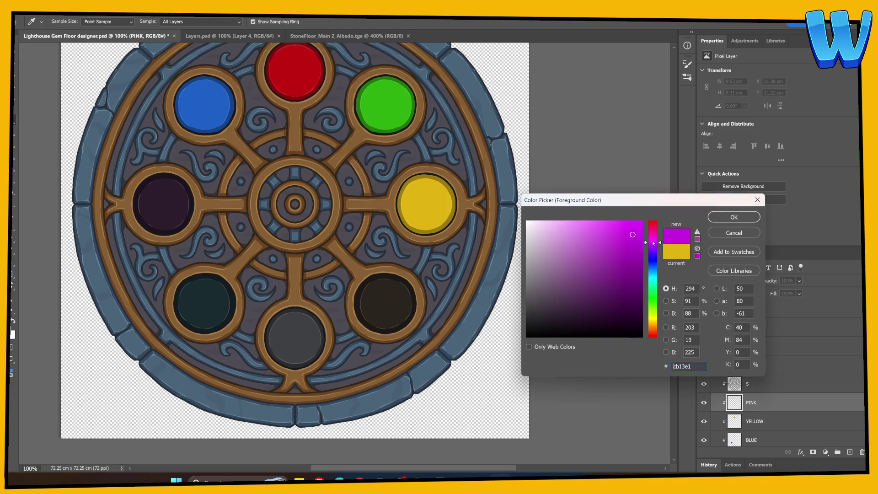
pyautogui.click(735, 217)
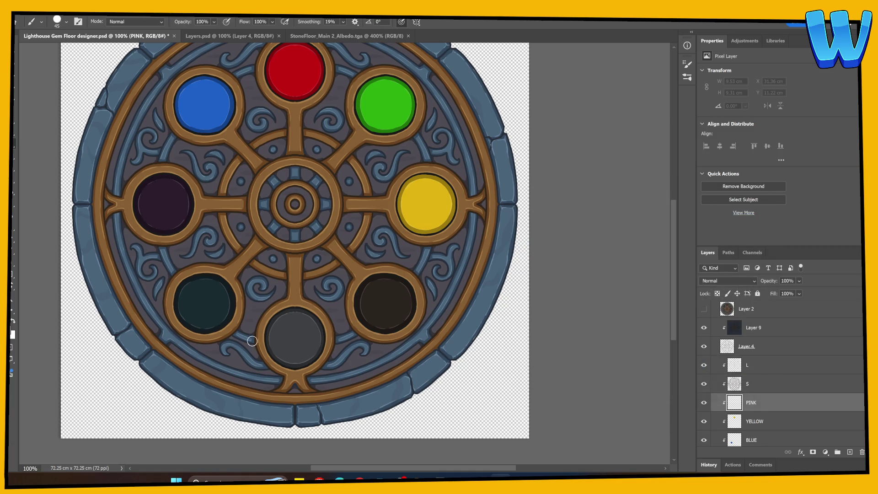
# Brush magenta over the whole left gem, tidying edges, then add a layer above PINK.
pyautogui.moveTo(159, 194)
pyautogui.mouseDown()
pyautogui.moveTo(153, 216)
pyautogui.moveTo(146, 210)
pyautogui.mouseUp()
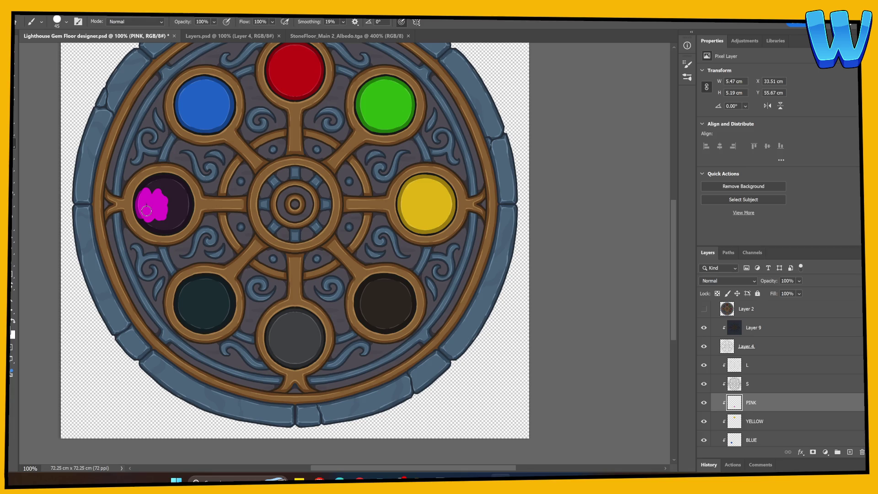
pyautogui.hotkey('ctrl', '+')
pyautogui.hotkey('ctrl', '+')
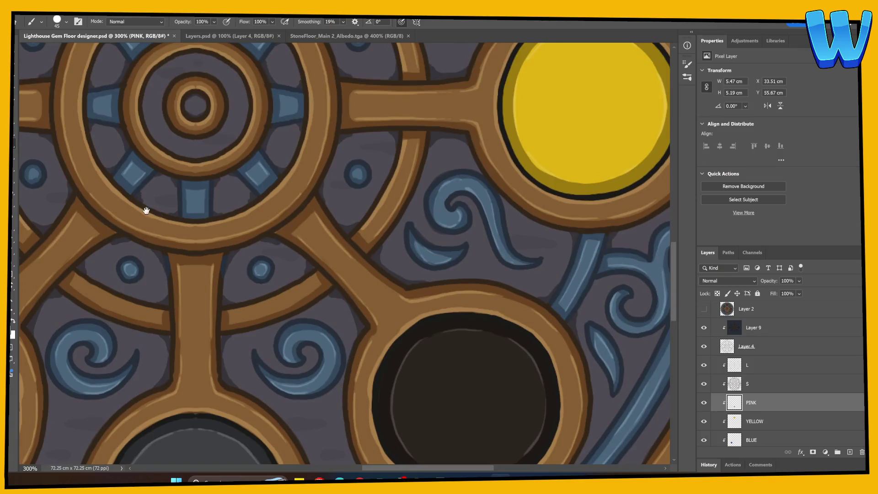
pyautogui.moveTo(143, 207); pyautogui.dragTo(495, 311)
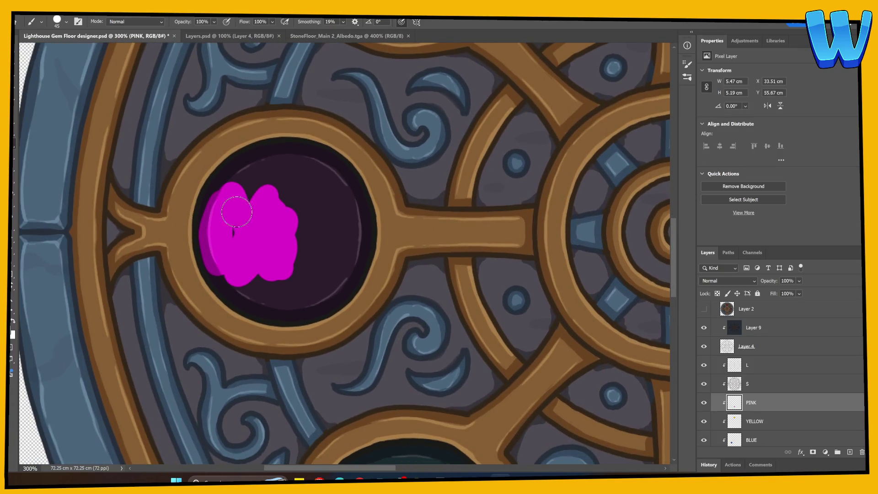
pyautogui.moveTo(205, 240)
pyautogui.mouseDown()
pyautogui.moveTo(231, 172)
pyautogui.moveTo(288, 157)
pyautogui.moveTo(279, 241)
pyautogui.moveTo(157, 227)
pyautogui.mouseUp()
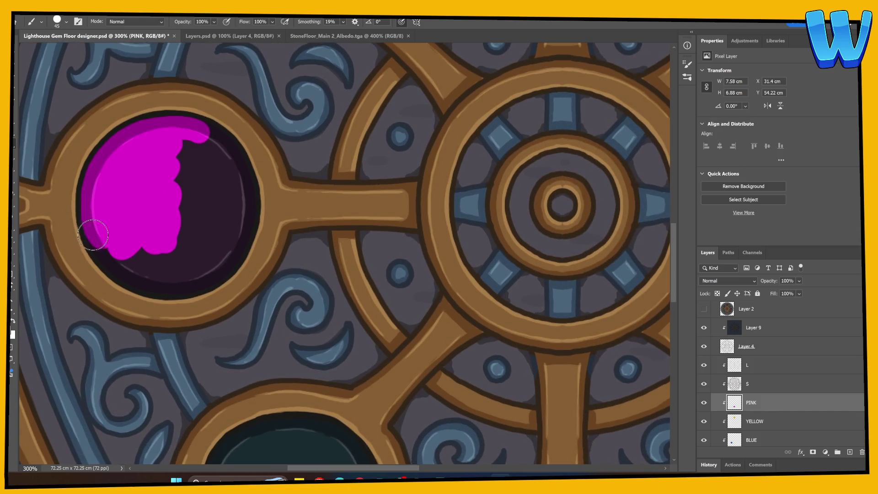
pyautogui.moveTo(89, 216)
pyautogui.mouseDown()
pyautogui.moveTo(136, 276)
pyautogui.moveTo(119, 254)
pyautogui.moveTo(146, 274)
pyautogui.moveTo(206, 259)
pyautogui.moveTo(140, 253)
pyautogui.moveTo(204, 254)
pyautogui.moveTo(196, 281)
pyautogui.moveTo(239, 243)
pyautogui.moveTo(246, 174)
pyautogui.moveTo(224, 140)
pyautogui.moveTo(169, 140)
pyautogui.mouseUp()
pyautogui.press('e')
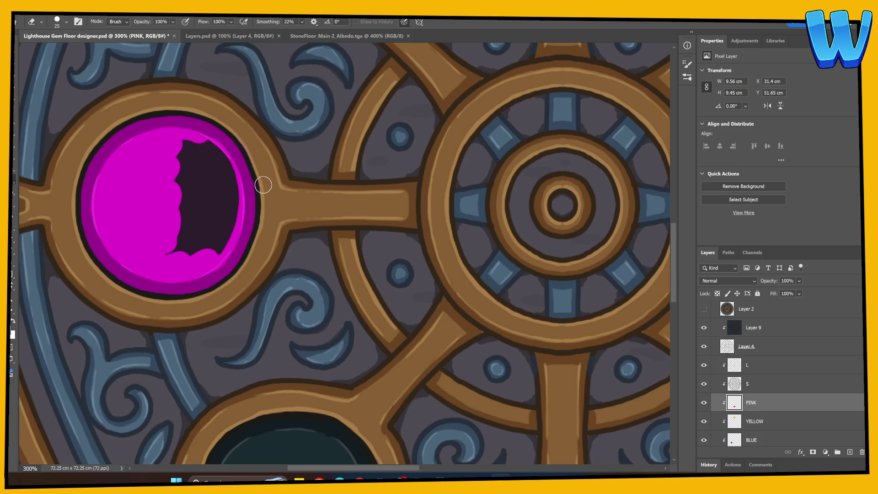
pyautogui.press('b')
pyautogui.moveTo(238, 204)
pyautogui.mouseDown()
pyautogui.moveTo(182, 205)
pyautogui.moveTo(221, 163)
pyautogui.moveTo(218, 186)
pyautogui.moveTo(235, 190)
pyautogui.moveTo(182, 177)
pyautogui.mouseUp()
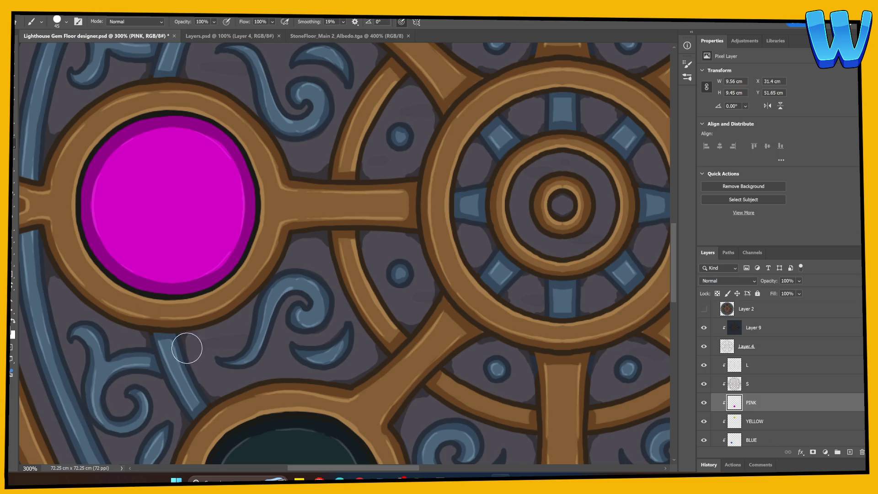
pyautogui.hotkey('ctrl', '1')
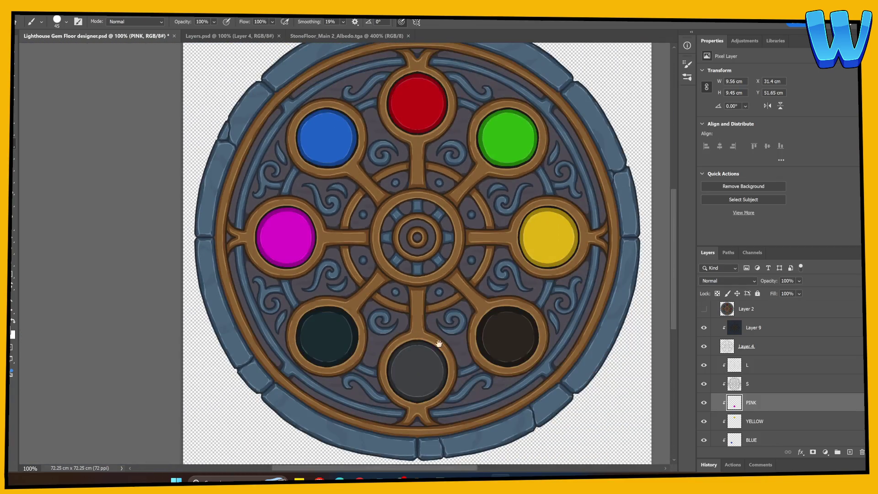
pyautogui.moveTo(437, 344); pyautogui.dragTo(279, 298)
pyautogui.click(843, 452)
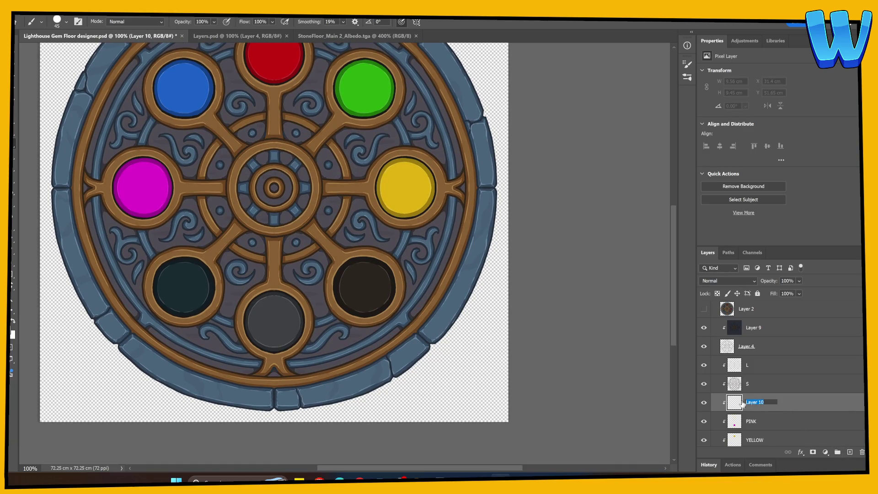
# Name the new layer Cyan and set the foreground colour to cyan.
pyautogui.write('Cyan')
pyautogui.press('Return')
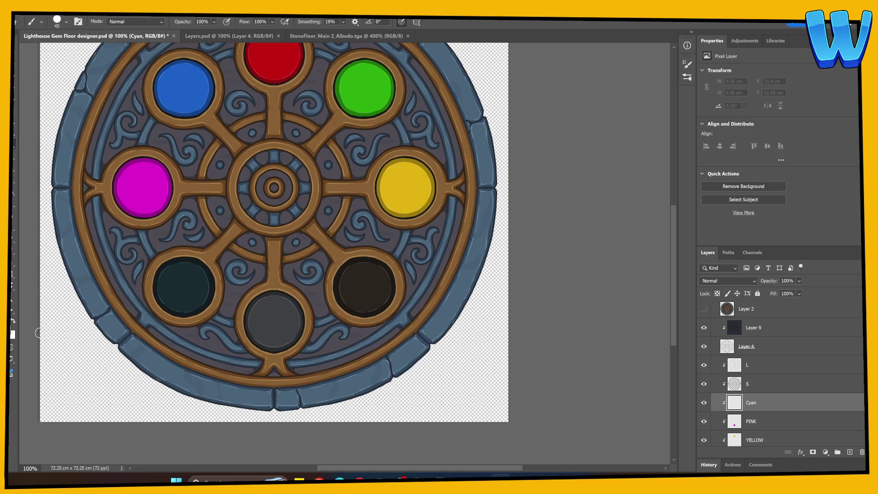
pyautogui.click(12, 334)
pyautogui.click(652, 277)
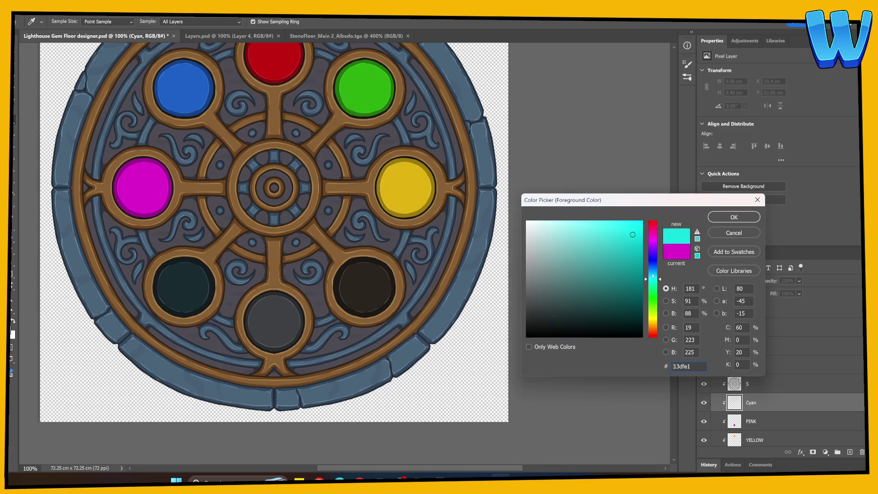
pyautogui.press('Return')
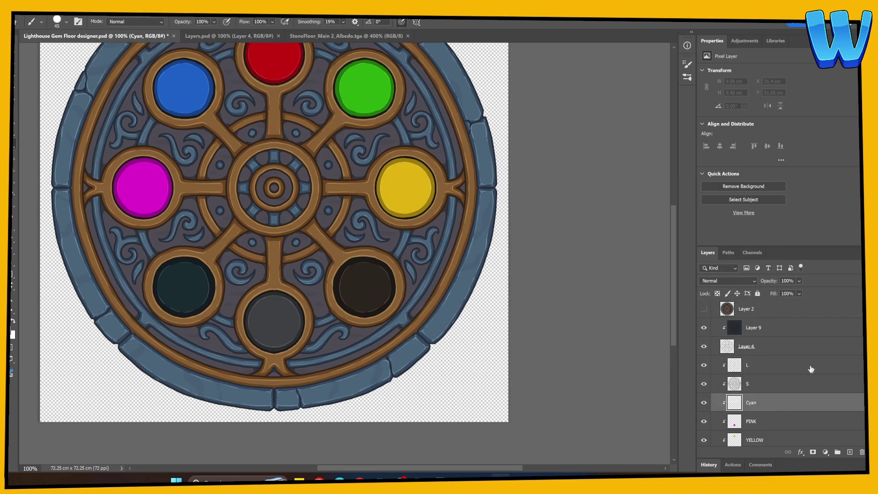
# Paint the lower-left gem in a teal-cyan, undo a stray stroke on the blue gem, and save.
pyautogui.moveTo(176, 282); pyautogui.dragTo(187, 287)
pyautogui.click(12, 334)
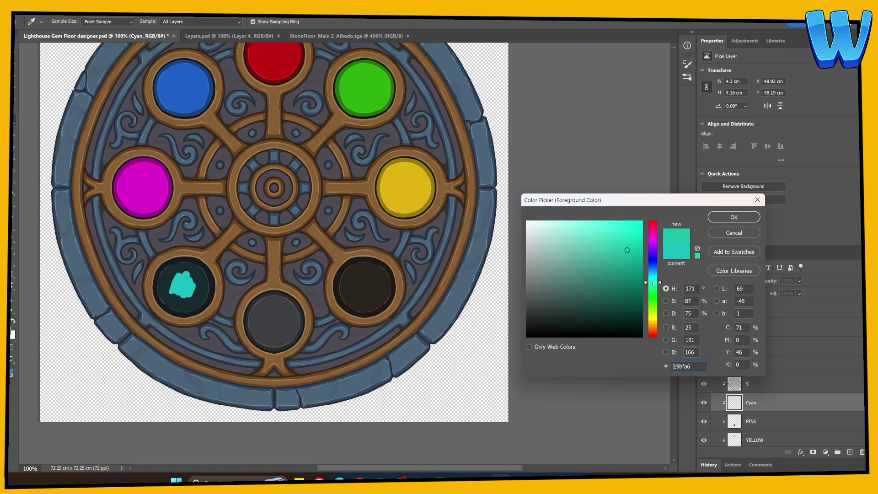
pyautogui.click(717, 215)
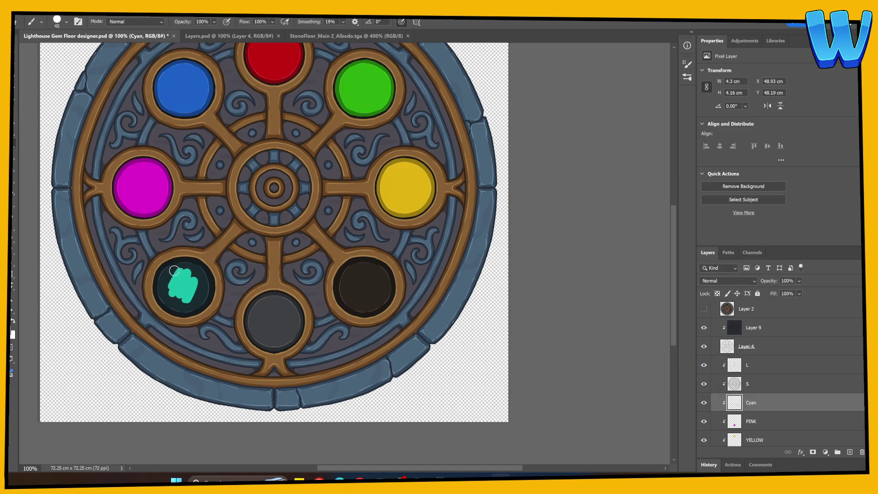
pyautogui.moveTo(192, 80); pyautogui.dragTo(185, 104)
pyautogui.hotkey('ctrl', 'z')
pyautogui.moveTo(170, 277); pyautogui.dragTo(168, 293)
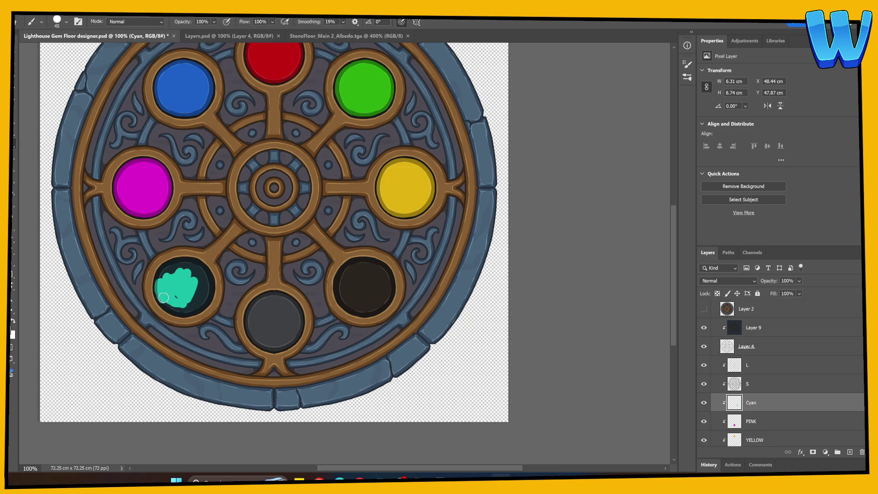
pyautogui.hotkey('ctrl', 's')
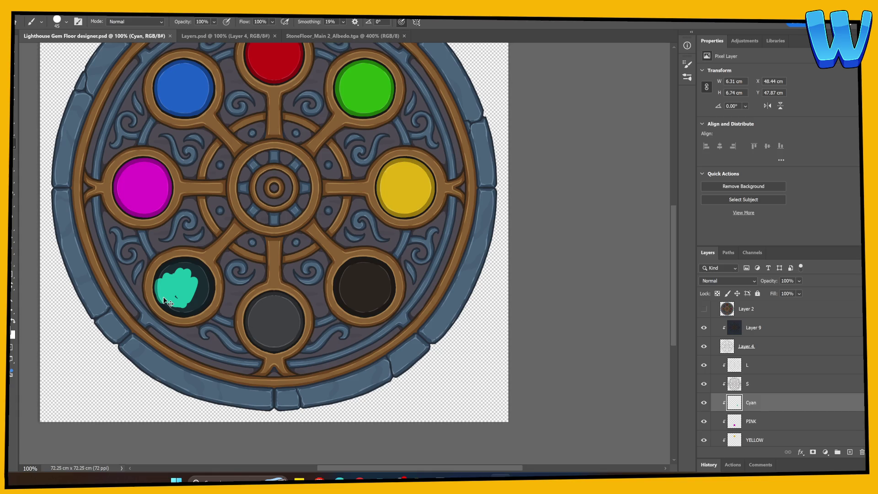
# At 300% zoom, fill the gem's upper-left rim, gaps and lower-right part with cyan, then add a layer.
pyautogui.hotkey('ctrl', '+')
pyautogui.hotkey('ctrl', '+')
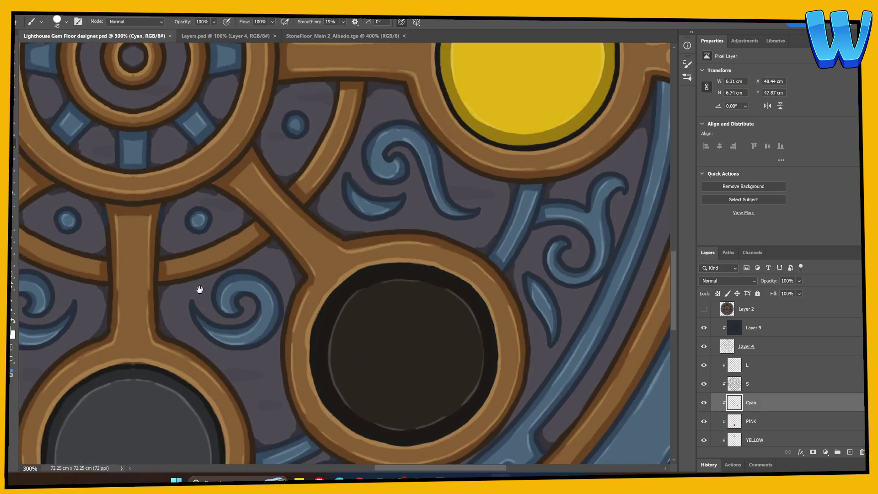
pyautogui.moveTo(200, 290); pyautogui.dragTo(535, 231)
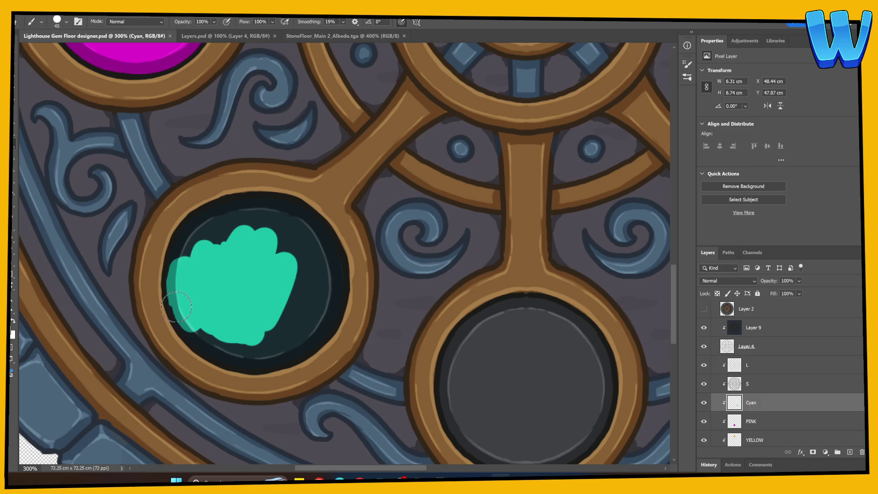
pyautogui.moveTo(174, 271)
pyautogui.mouseDown()
pyautogui.moveTo(183, 245)
pyautogui.moveTo(226, 204)
pyautogui.moveTo(270, 199)
pyautogui.moveTo(325, 238)
pyautogui.moveTo(320, 316)
pyautogui.mouseUp()
pyautogui.moveTo(335, 271)
pyautogui.mouseDown()
pyautogui.moveTo(319, 324)
pyautogui.moveTo(337, 255)
pyautogui.moveTo(319, 304)
pyautogui.moveTo(304, 256)
pyautogui.moveTo(275, 219)
pyautogui.moveTo(280, 241)
pyautogui.moveTo(229, 239)
pyautogui.mouseUp()
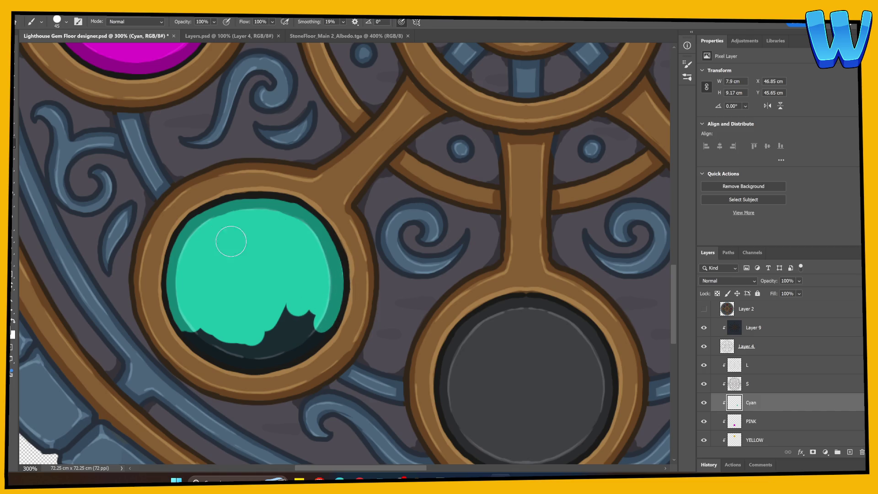
pyautogui.moveTo(287, 291)
pyautogui.mouseDown()
pyautogui.moveTo(304, 320)
pyautogui.moveTo(324, 323)
pyautogui.moveTo(288, 355)
pyautogui.moveTo(236, 364)
pyautogui.moveTo(209, 354)
pyautogui.moveTo(184, 325)
pyautogui.moveTo(251, 349)
pyautogui.moveTo(256, 335)
pyautogui.mouseUp()
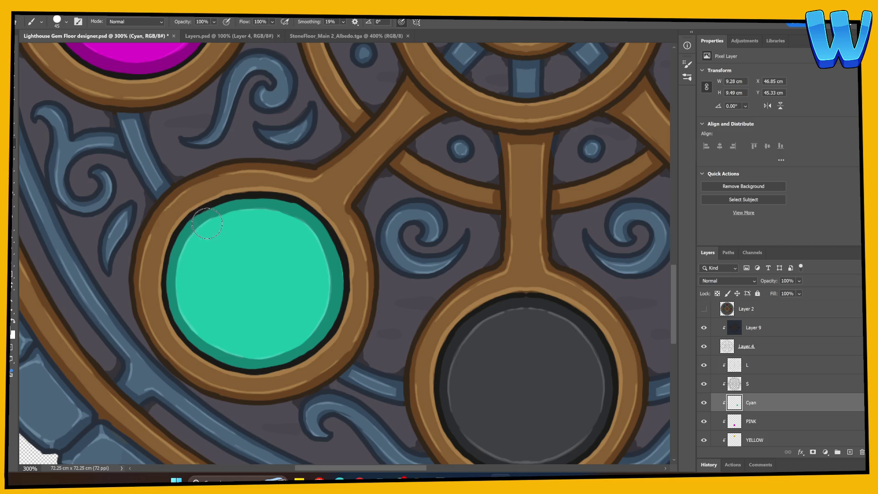
pyautogui.moveTo(300, 329); pyautogui.dragTo(198, 274)
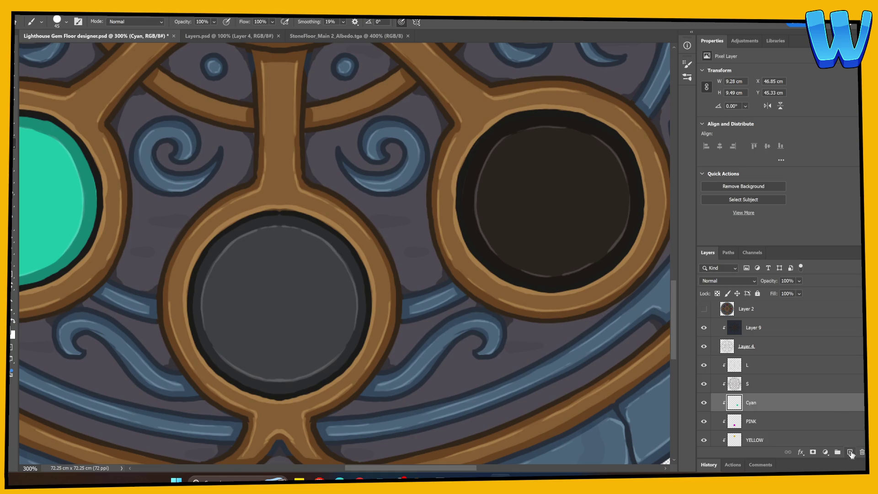
pyautogui.click(850, 452)
pyautogui.write('ORAN')
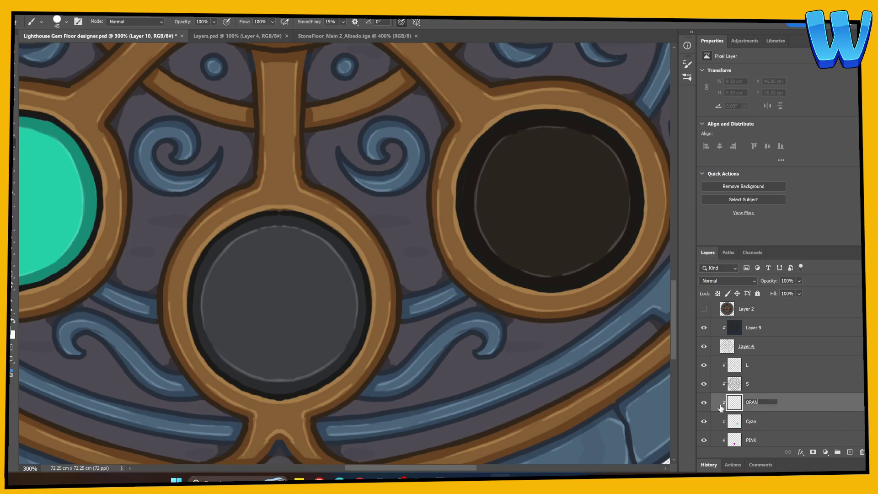
# Name the new layer ORANGE and set the foreground colour to orange.
pyautogui.write('GE')
pyautogui.press('Return')
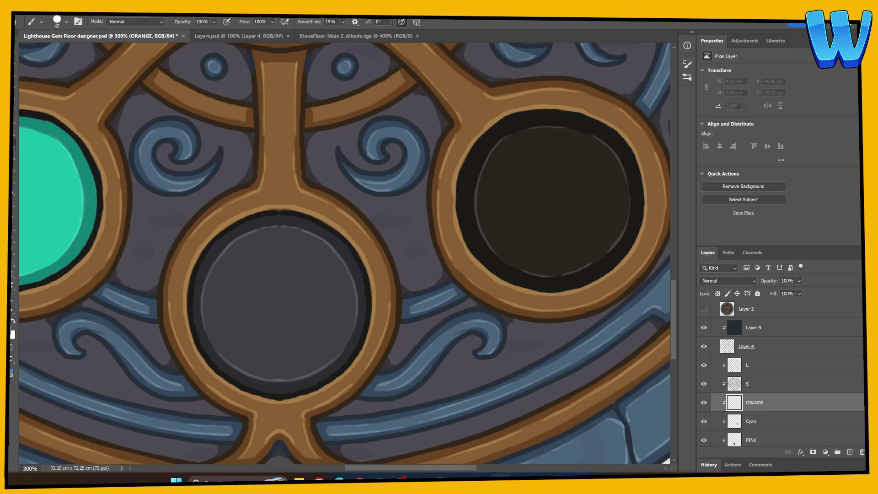
pyautogui.click(13, 333)
pyautogui.click(652, 330)
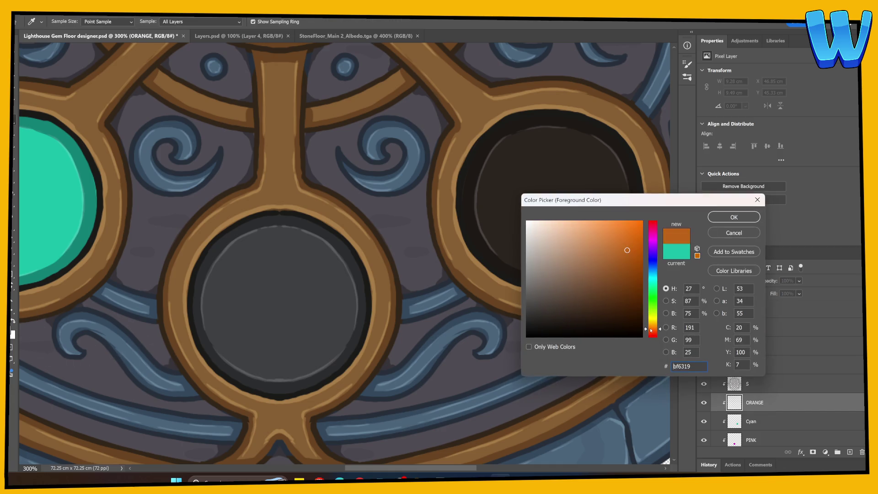
pyautogui.press('Return')
# Brush the lower-right gem solid orange, then add another new layer above ORANGE.
pyautogui.press('b')
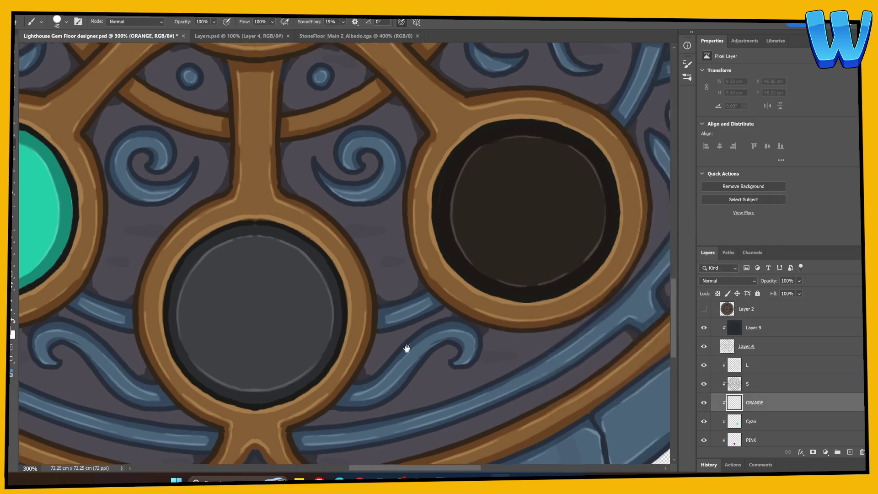
pyautogui.moveTo(406, 349); pyautogui.dragTo(337, 280)
pyautogui.moveTo(341, 231)
pyautogui.mouseDown()
pyautogui.moveTo(323, 192)
pyautogui.moveTo(298, 190)
pyautogui.moveTo(300, 180)
pyautogui.moveTo(315, 259)
pyautogui.moveTo(328, 227)
pyautogui.moveTo(323, 255)
pyautogui.moveTo(341, 273)
pyautogui.moveTo(412, 275)
pyautogui.moveTo(447, 240)
pyautogui.moveTo(451, 196)
pyautogui.moveTo(435, 151)
pyautogui.moveTo(356, 133)
pyautogui.moveTo(325, 145)
pyautogui.mouseUp()
pyautogui.moveTo(395, 172)
pyautogui.mouseDown()
pyautogui.moveTo(345, 171)
pyautogui.moveTo(349, 237)
pyautogui.moveTo(414, 249)
pyautogui.moveTo(378, 181)
pyautogui.moveTo(407, 196)
pyautogui.moveTo(410, 235)
pyautogui.moveTo(382, 201)
pyautogui.moveTo(373, 167)
pyautogui.moveTo(314, 191)
pyautogui.moveTo(295, 187)
pyautogui.moveTo(319, 144)
pyautogui.moveTo(373, 132)
pyautogui.moveTo(328, 145)
pyautogui.mouseUp()
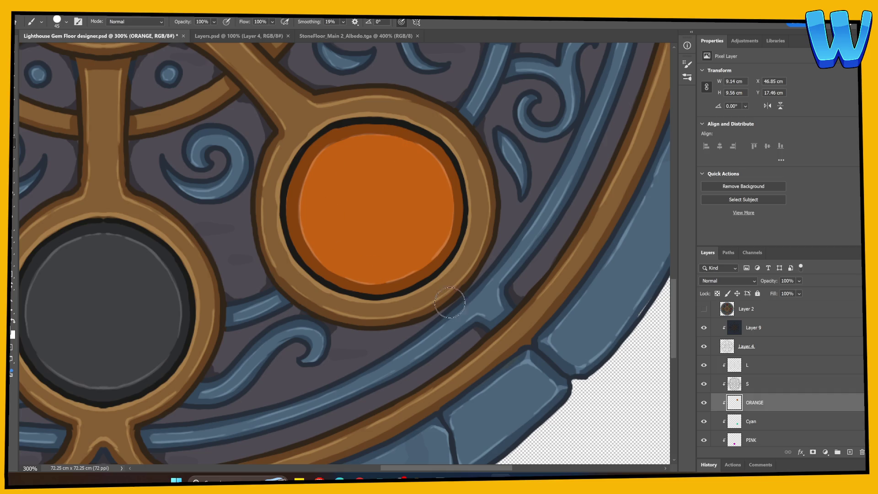
pyautogui.click(850, 452)
pyautogui.write('SILVER')
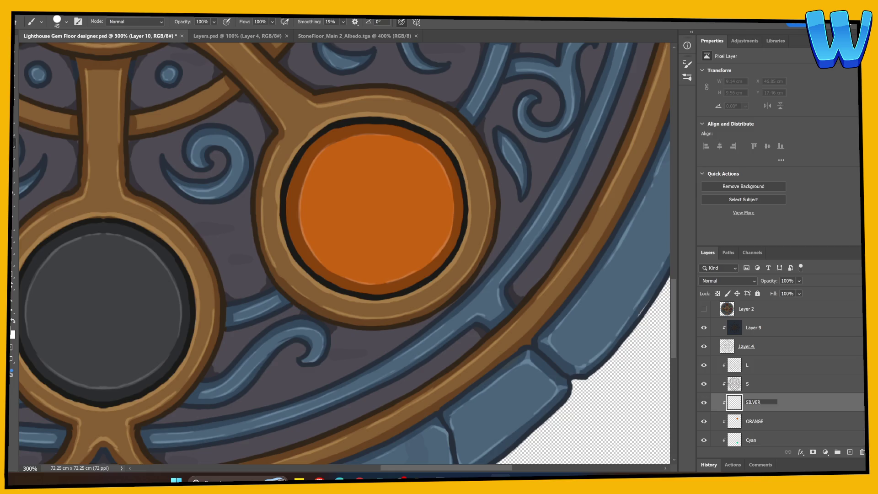
# Name the new layer SILVER and set the foreground colour to hex cdd3d2.
pyautogui.press('Return')
pyautogui.moveTo(243, 368)
pyautogui.mouseDown()
pyautogui.moveTo(368, 318)
pyautogui.moveTo(398, 327)
pyautogui.mouseUp()
pyautogui.click(13, 333)
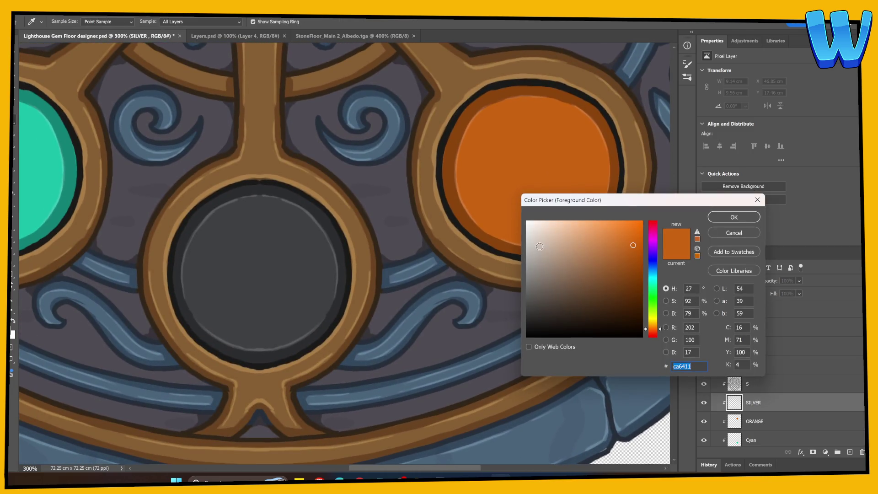
pyautogui.write('cdd3d2')
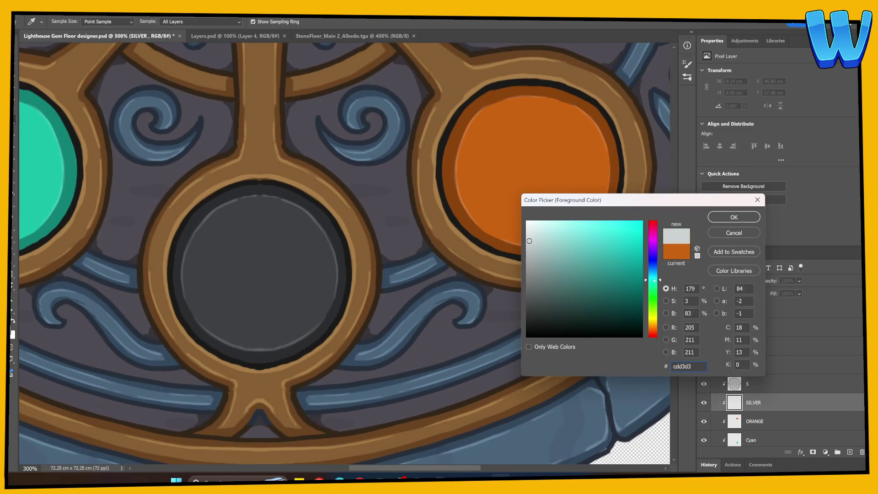
pyautogui.click(726, 217)
# Paint the bottom gem and its left rim light grey, then save the document.
pyautogui.press('b')
pyautogui.moveTo(245, 228)
pyautogui.mouseDown()
pyautogui.moveTo(242, 274)
pyautogui.moveTo(191, 270)
pyautogui.moveTo(187, 251)
pyautogui.moveTo(201, 332)
pyautogui.moveTo(252, 350)
pyautogui.moveTo(300, 331)
pyautogui.moveTo(216, 309)
pyautogui.moveTo(249, 274)
pyautogui.moveTo(251, 320)
pyautogui.moveTo(304, 294)
pyautogui.moveTo(314, 326)
pyautogui.moveTo(338, 295)
pyautogui.moveTo(322, 227)
pyautogui.moveTo(297, 201)
pyautogui.moveTo(240, 192)
pyautogui.moveTo(197, 224)
pyautogui.moveTo(240, 215)
pyautogui.moveTo(284, 238)
pyautogui.moveTo(322, 277)
pyautogui.mouseUp()
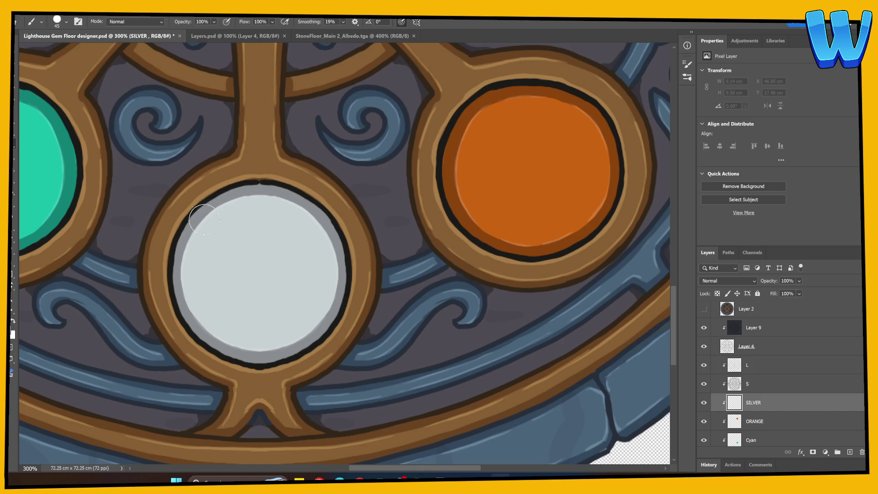
pyautogui.moveTo(194, 226); pyautogui.dragTo(198, 282)
pyautogui.hotkey('ctrl', 's')
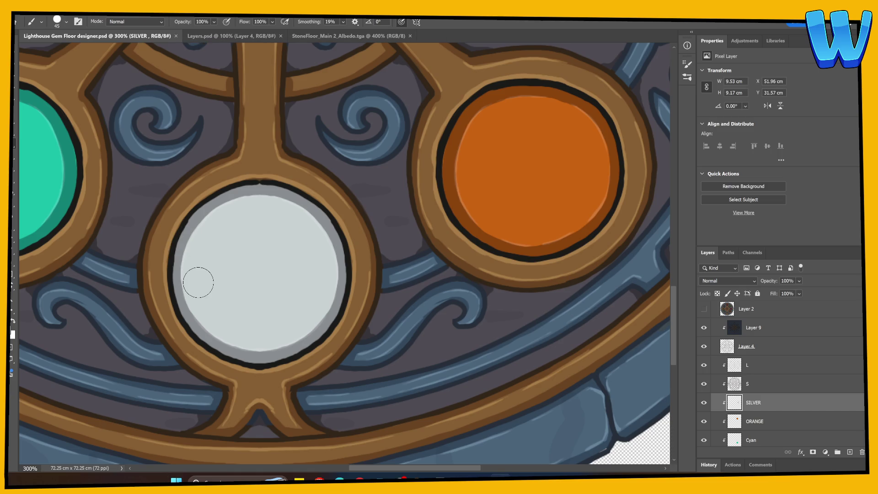
# Zoom so the emblem fills the view and make the PINK layer active.
pyautogui.hotkey('ctrl', '-')
pyautogui.hotkey('ctrl', '-')
pyautogui.hotkey('ctrl', '-')
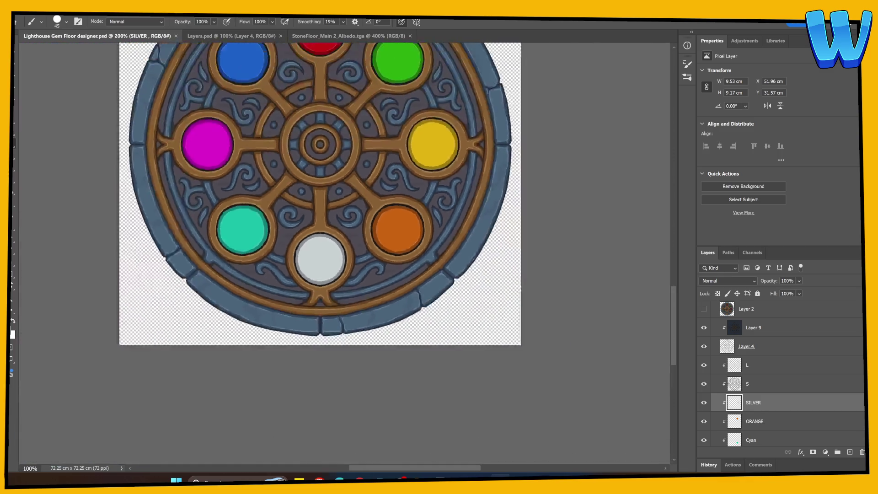
pyautogui.hotkey('ctrl', '+')
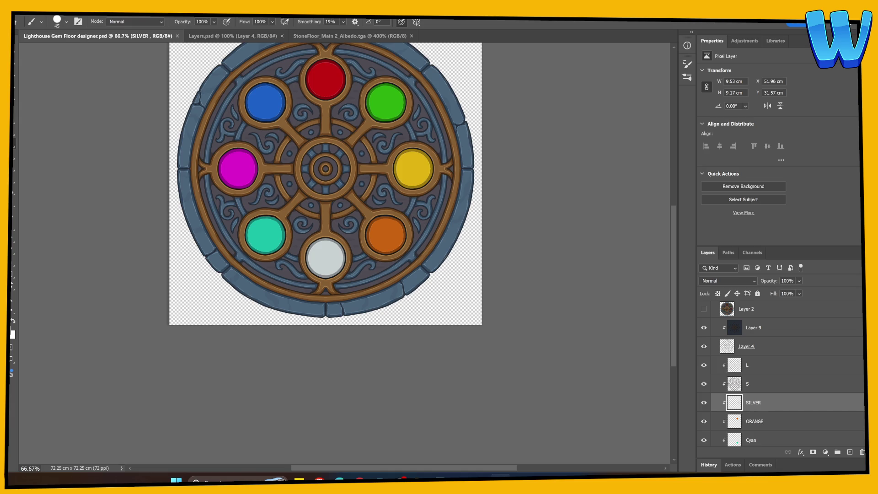
pyautogui.hotkey('ctrl', '+')
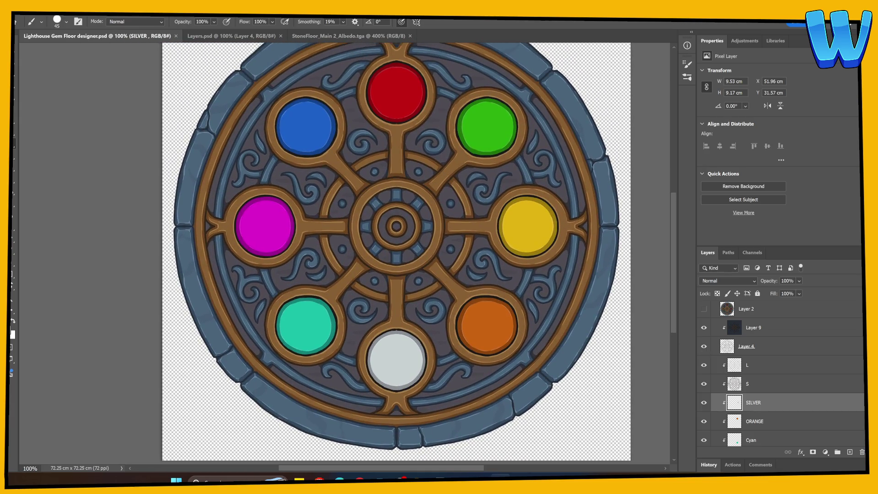
pyautogui.scroll(-3, 769, 366)
pyautogui.click(768, 400)
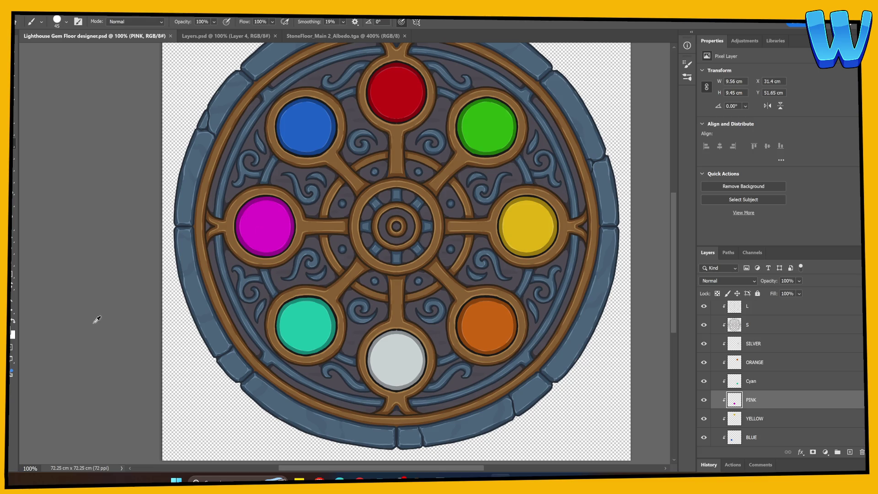
# Keep the magenta foreground colour and brush darker shading across the pink gem toward its left edge.
pyautogui.click(12, 334)
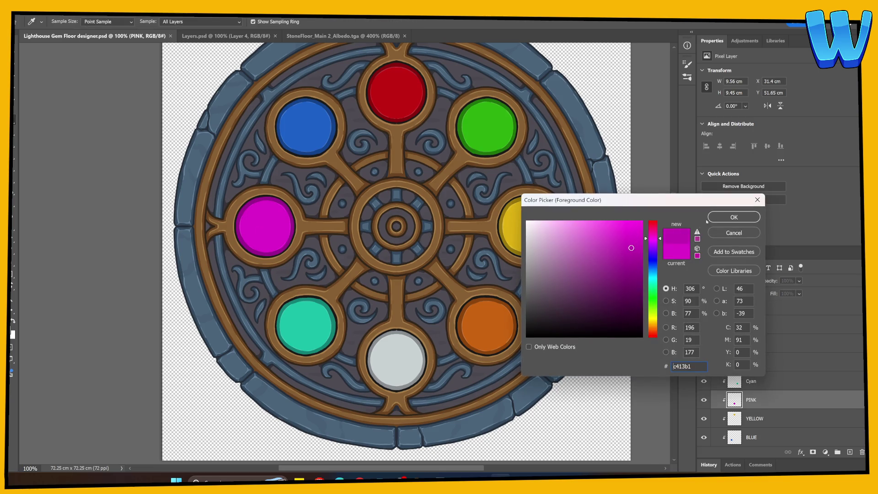
pyautogui.click(734, 217)
pyautogui.moveTo(268, 227); pyautogui.dragTo(269, 244)
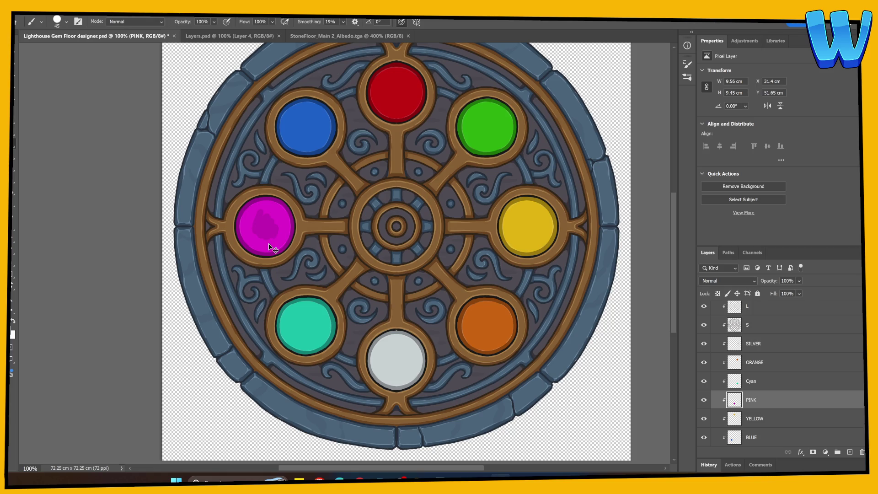
pyautogui.scroll(2, 269, 246)
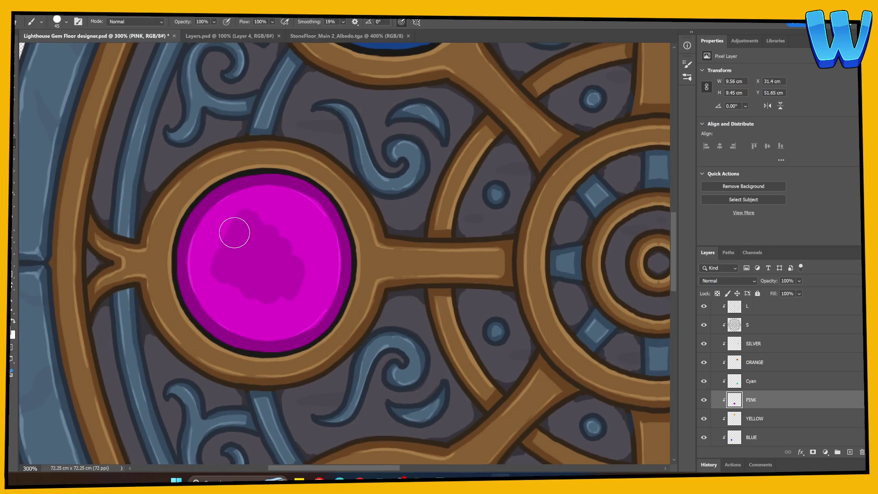
pyautogui.moveTo(229, 241)
pyautogui.mouseDown()
pyautogui.moveTo(208, 272)
pyautogui.moveTo(196, 232)
pyautogui.moveTo(189, 250)
pyautogui.moveTo(204, 211)
pyautogui.moveTo(245, 182)
pyautogui.moveTo(302, 189)
pyautogui.moveTo(335, 229)
pyautogui.moveTo(333, 310)
pyautogui.moveTo(338, 284)
pyautogui.mouseUp()
# Darken the pink gem's lower-left rim with magenta, then zoom in closer around it.
pyautogui.press('e')
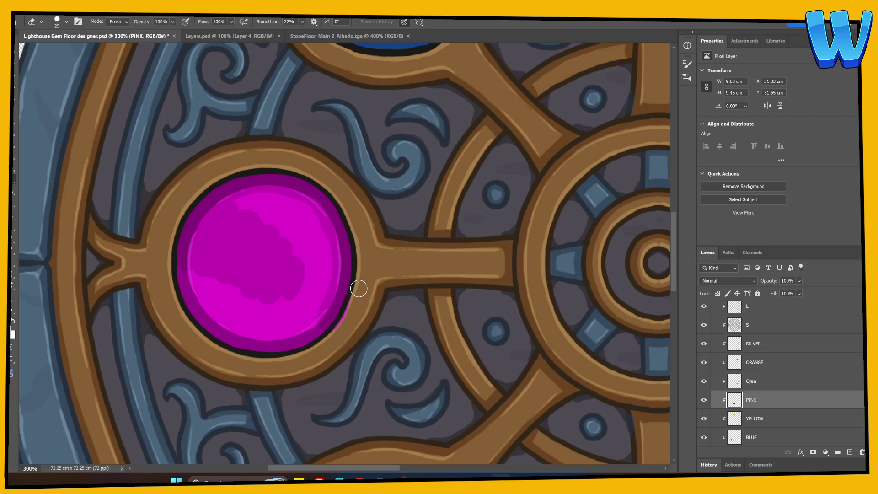
pyautogui.press('b')
pyautogui.moveTo(324, 341)
pyautogui.mouseDown()
pyautogui.moveTo(320, 323)
pyautogui.moveTo(278, 343)
pyautogui.moveTo(232, 333)
pyautogui.moveTo(192, 299)
pyautogui.moveTo(190, 261)
pyautogui.moveTo(210, 255)
pyautogui.moveTo(275, 330)
pyautogui.moveTo(255, 274)
pyautogui.moveTo(320, 252)
pyautogui.moveTo(311, 212)
pyautogui.moveTo(280, 192)
pyautogui.moveTo(294, 263)
pyautogui.moveTo(235, 253)
pyautogui.moveTo(247, 275)
pyautogui.mouseUp()
pyautogui.hotkey('ctrl', '-')
pyautogui.hotkey('ctrl', '-')
pyautogui.hotkey('ctrl', '-')
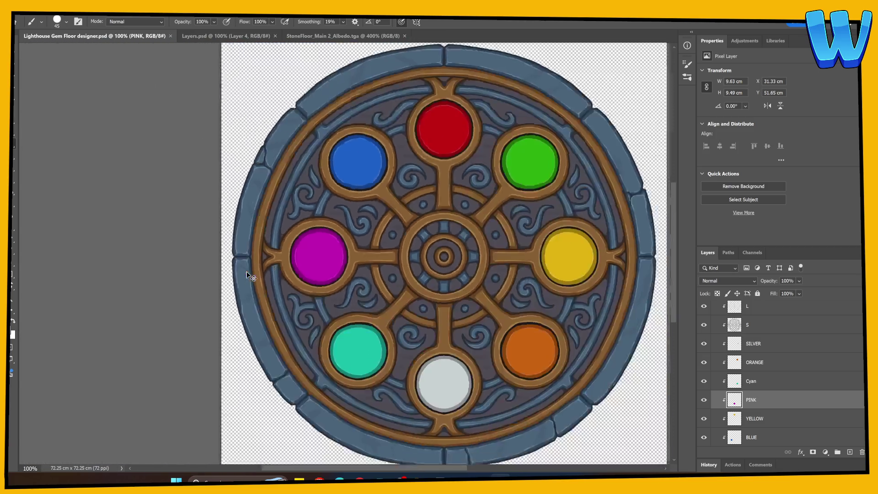
pyautogui.hotkey('ctrl', '+')
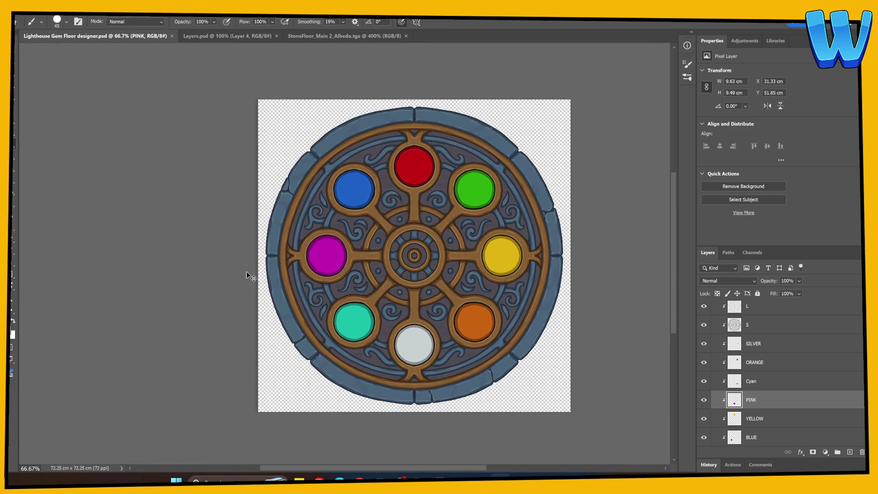
pyautogui.hotkey('ctrl', '+')
pyautogui.hotkey('ctrl', '+')
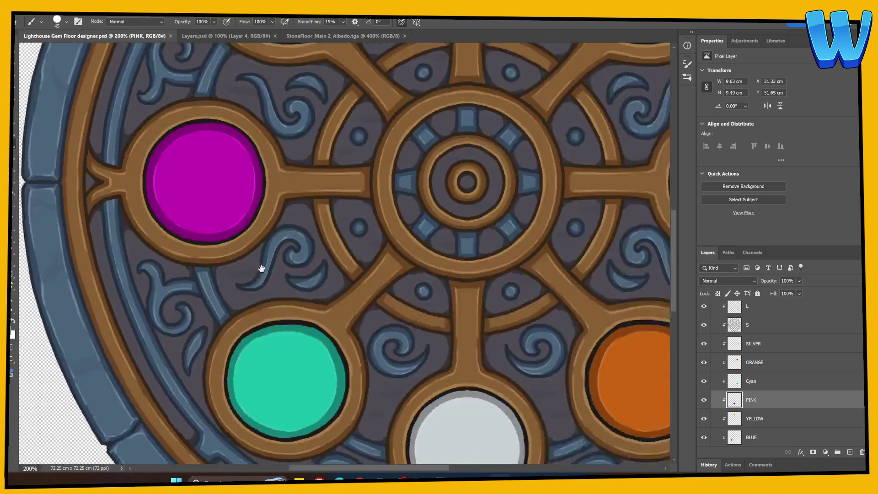
# Make the Cyan layer active and confirm cyan 19bfaa as the foreground colour.
pyautogui.moveTo(261, 268); pyautogui.dragTo(228, 193)
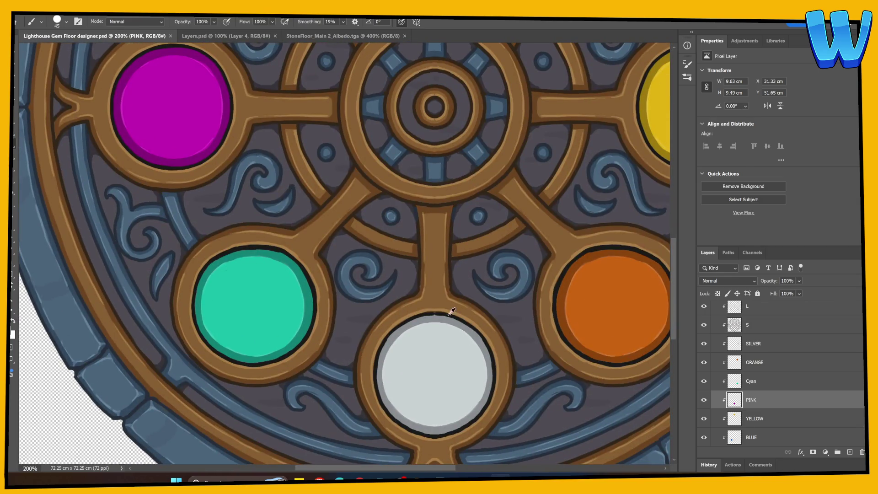
pyautogui.click(726, 381)
pyautogui.click(12, 334)
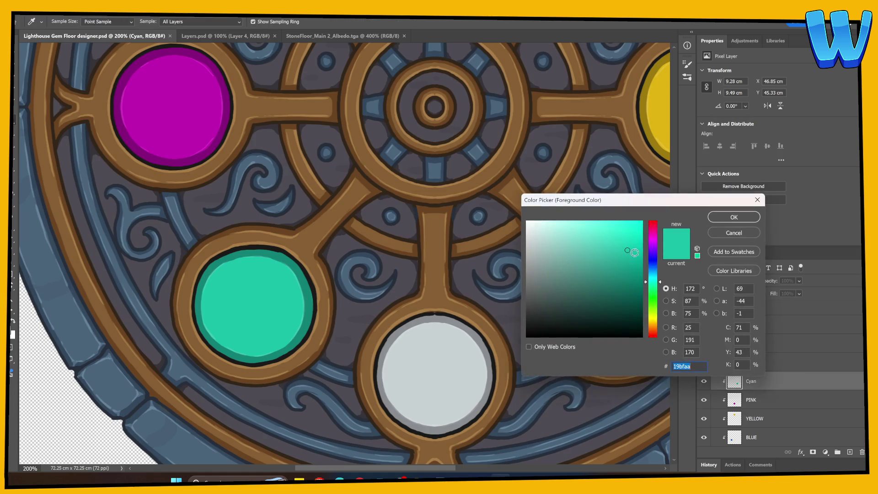
pyautogui.click(733, 217)
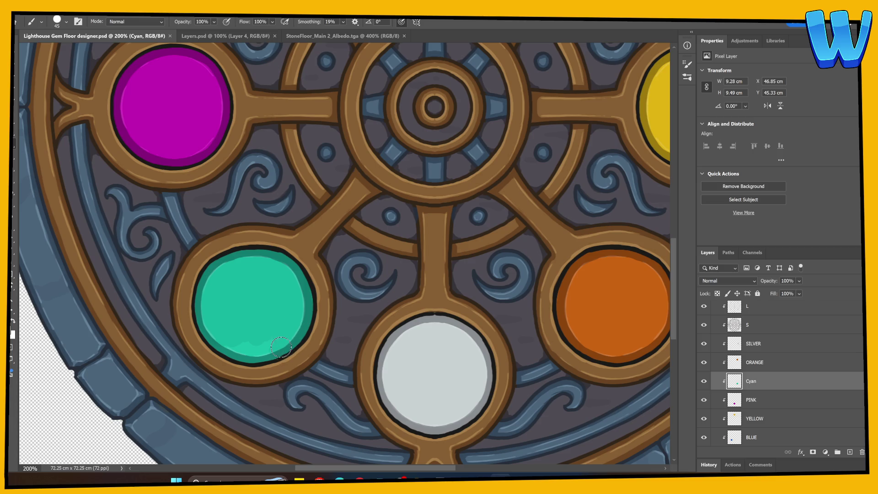
# Darken the cyan gem's bottom rim with a brush stroke, save, and zoom out to the full design.
pyautogui.moveTo(281, 349)
pyautogui.mouseDown()
pyautogui.moveTo(231, 351)
pyautogui.moveTo(202, 316)
pyautogui.moveTo(218, 340)
pyautogui.mouseUp()
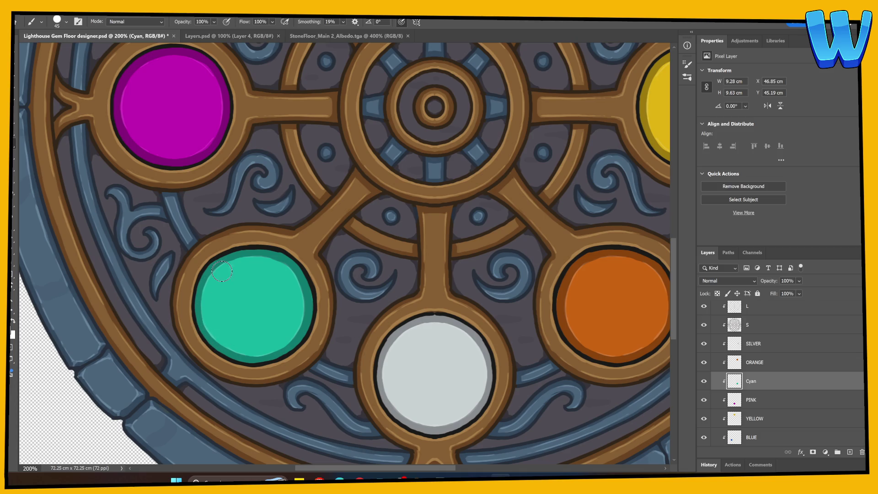
pyautogui.hotkey('ctrl', 's')
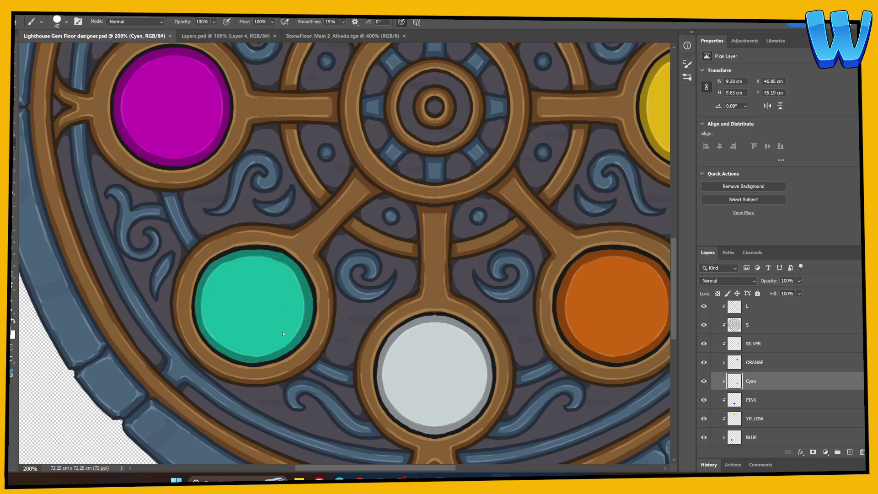
pyautogui.hotkey('ctrl', '-')
pyautogui.hotkey('ctrl', '-')
pyautogui.hotkey('ctrl', '-')
pyautogui.press('super+d')
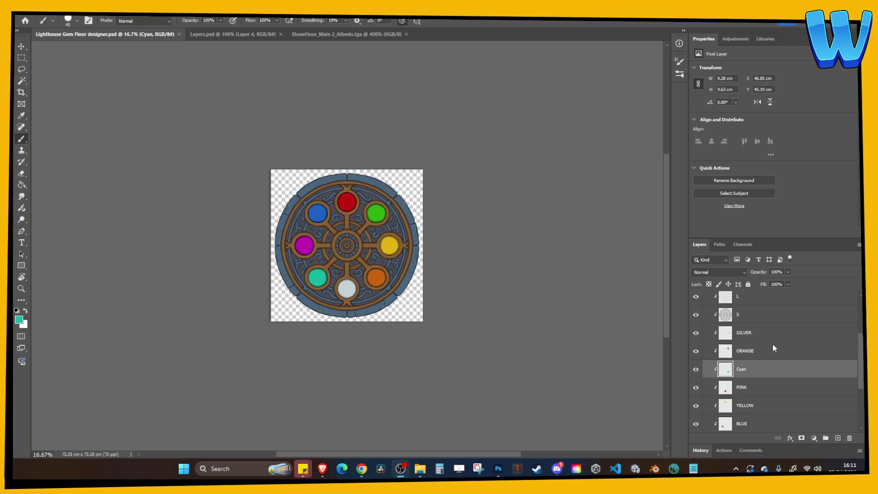
# Hide the ORANGE, SILVER, Cyan, PINK and GREEN gem layers so only red stays lit.
pyautogui.scroll(-1, 773, 345)
pyautogui.click(696, 333)
pyautogui.click(696, 314)
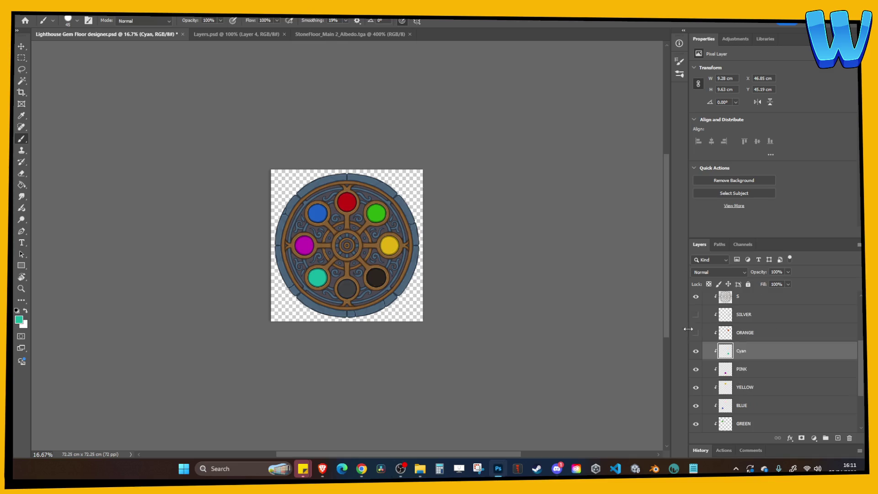
pyautogui.moveTo(700, 366); pyautogui.dragTo(701, 415)
pyautogui.click(697, 421)
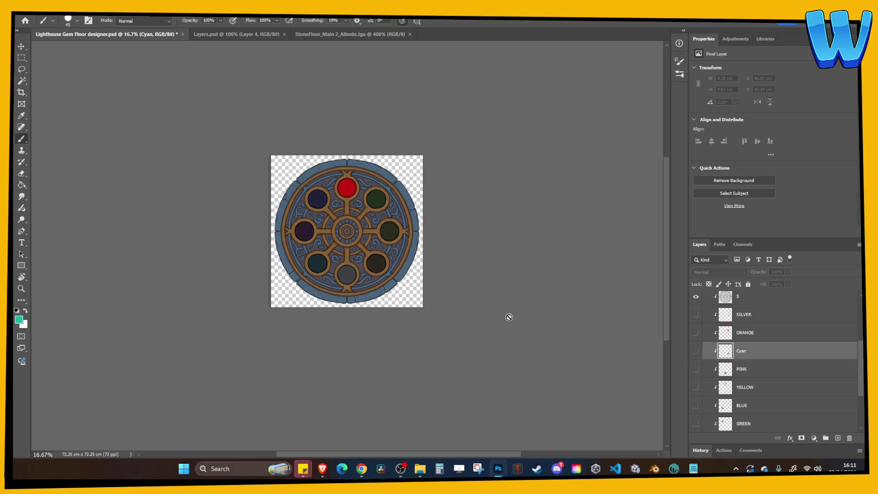
pyautogui.hotkey('ctrl', '+')
pyautogui.hotkey('ctrl', '+')
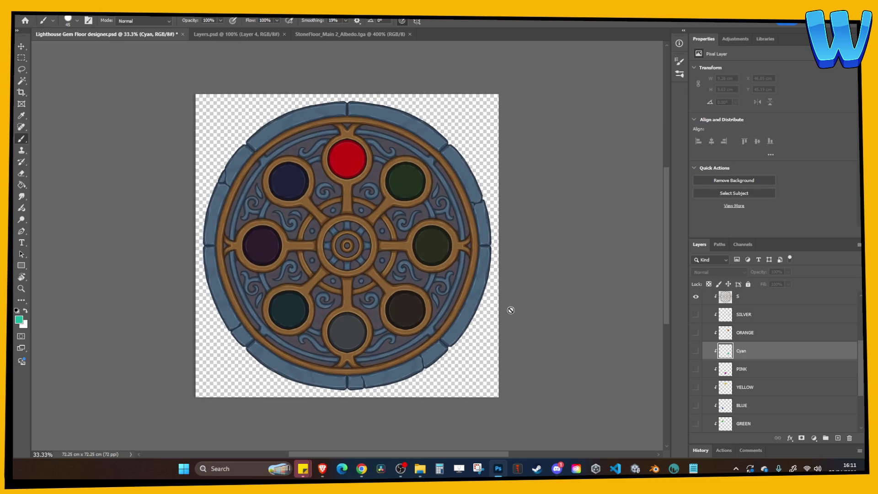
pyautogui.scroll(-3, 710, 366)
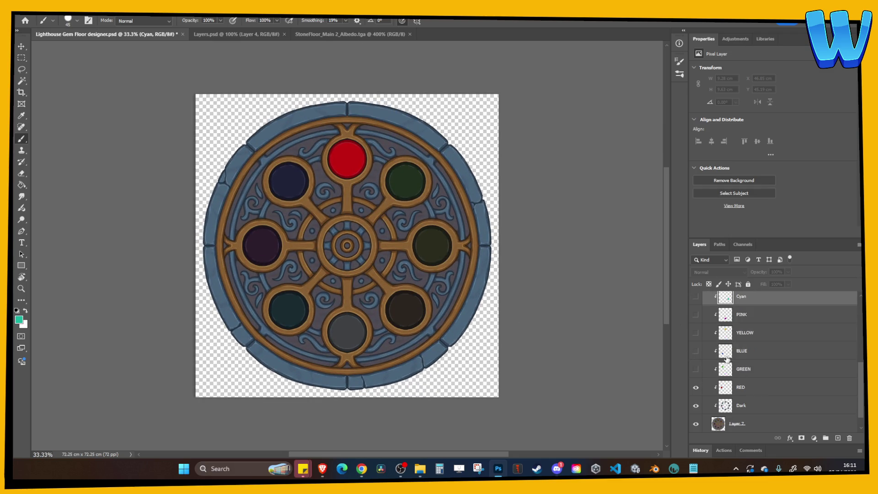
# Select the RED layer and merge the visible layers into it.
pyautogui.click(82, 10)
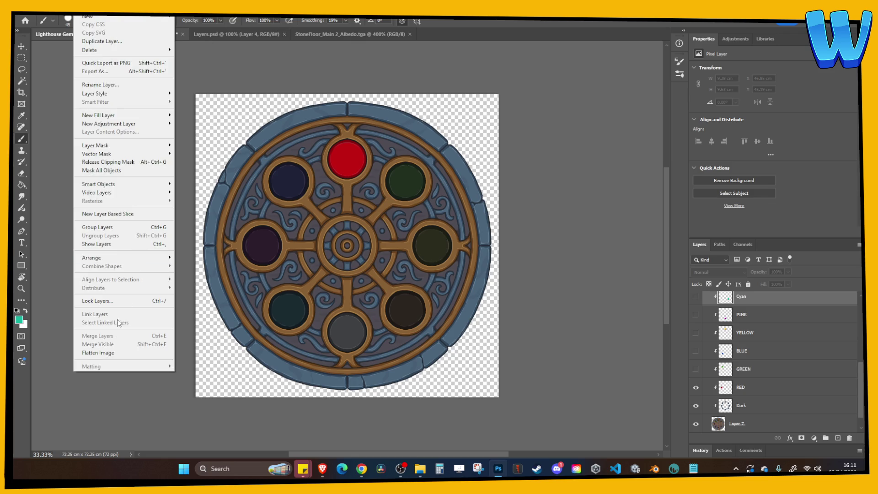
pyautogui.click(709, 387)
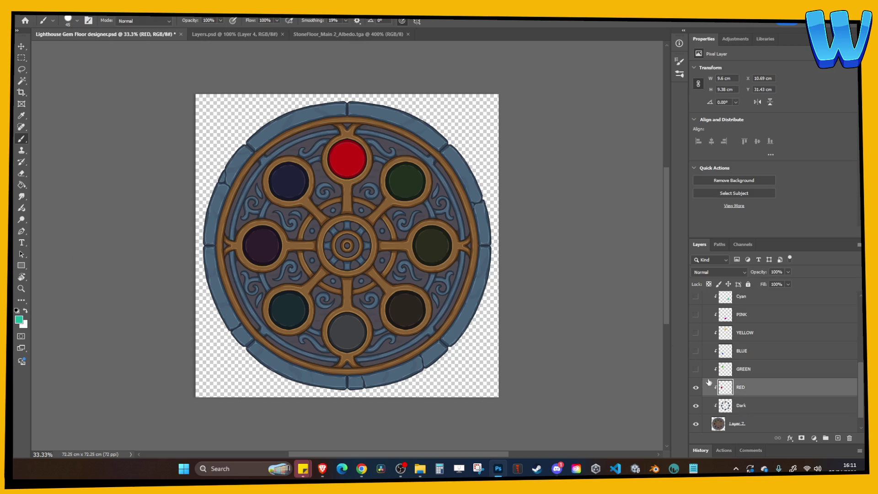
pyautogui.click(98, 344)
# Paste the red-lit emblem into Layers.psd as Layer 5, shrunk to about 31% over the circle.
pyautogui.click(251, 40)
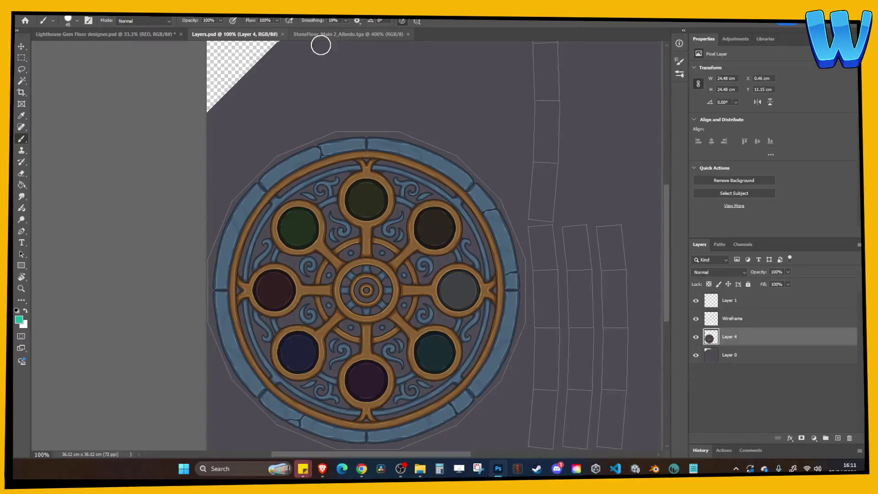
pyautogui.hotkey('ctrl', 'v')
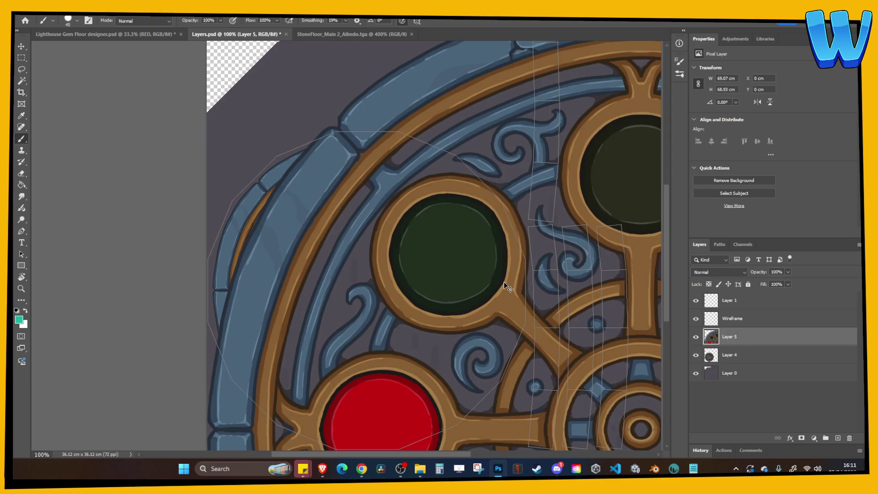
pyautogui.hotkey('ctrl', '-')
pyautogui.hotkey('ctrl', '-')
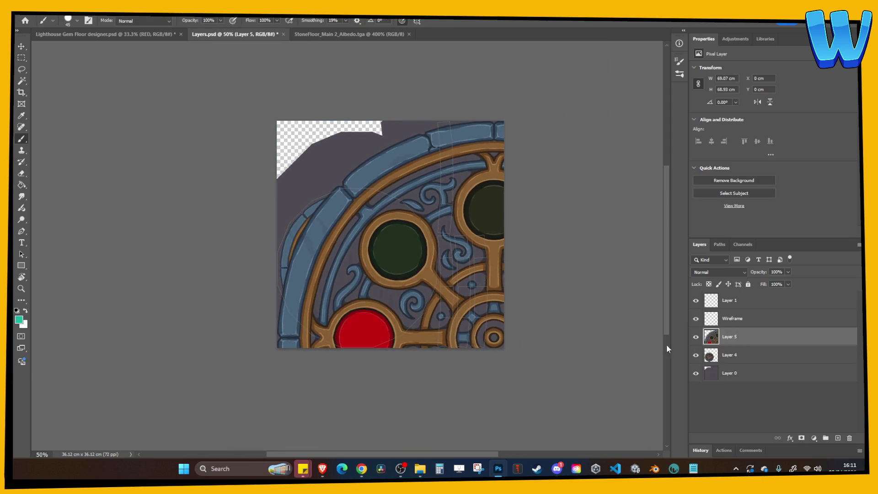
pyautogui.click(738, 359)
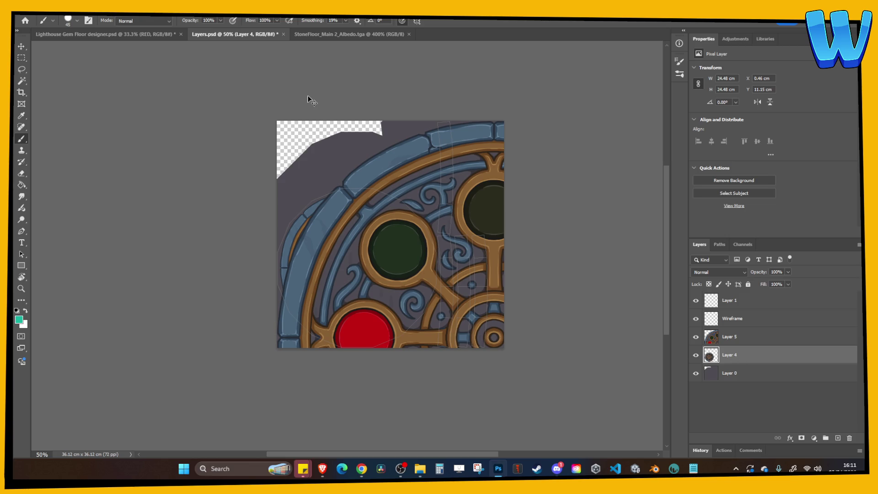
pyautogui.hotkey('ctrl', 't')
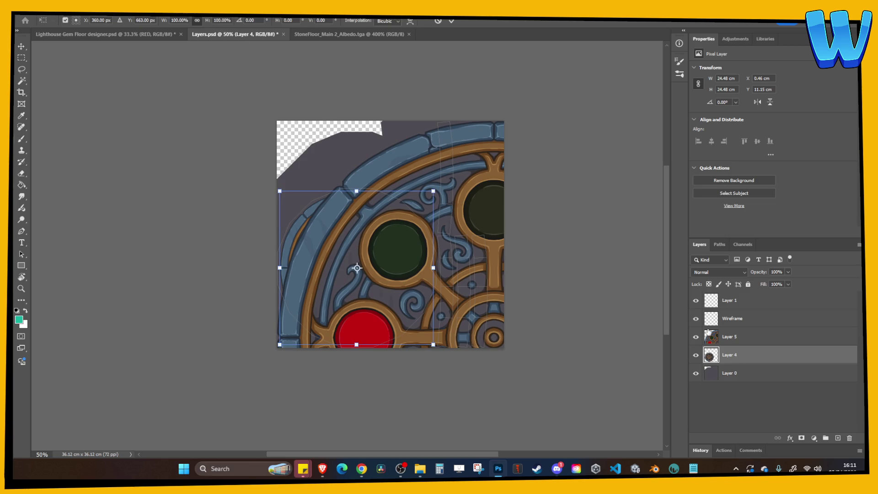
pyautogui.click(729, 341)
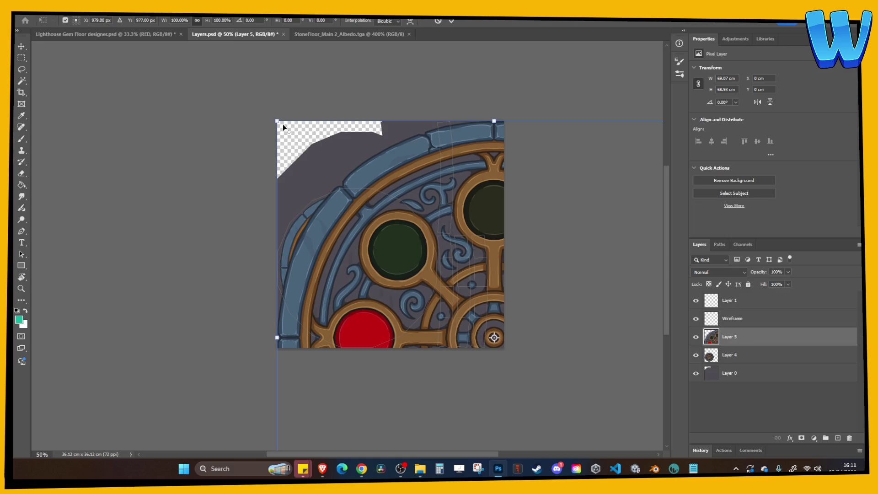
pyautogui.moveTo(284, 127); pyautogui.dragTo(427, 271)
pyautogui.moveTo(447, 313); pyautogui.dragTo(315, 254)
# Fine-tune Layer 5's size and position onto Layer 4's emblem and commit the transform.
pyautogui.hotkey('ctrl', '+')
pyautogui.hotkey('ctrl', '+')
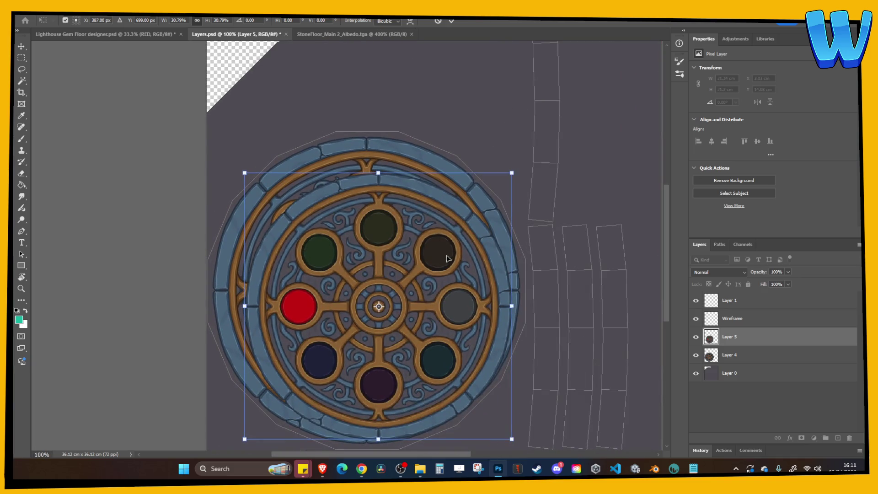
pyautogui.moveTo(447, 259); pyautogui.dragTo(438, 241)
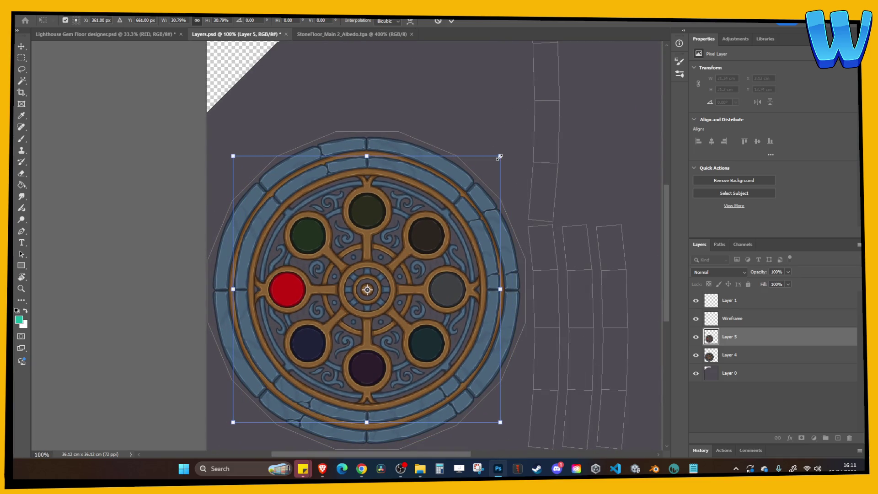
pyautogui.moveTo(499, 157); pyautogui.dragTo(519, 136)
pyautogui.press('Left')
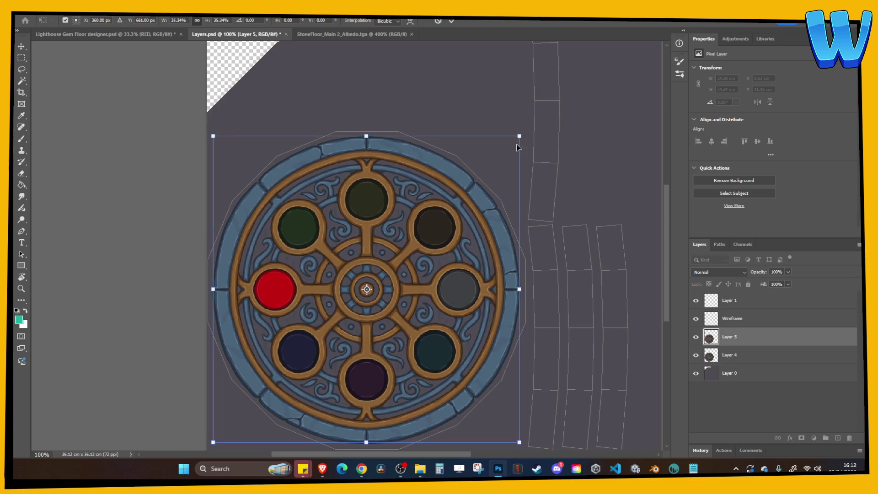
pyautogui.press('Down')
pyautogui.hotkey('ctrl', '+')
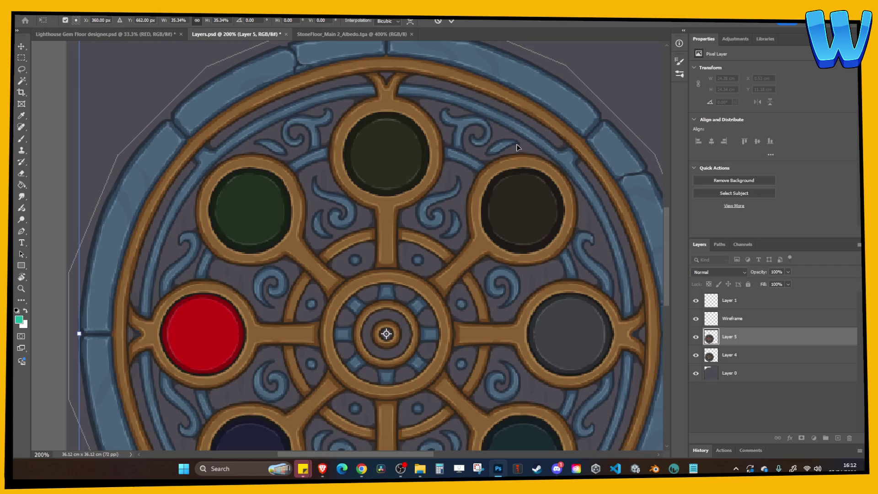
pyautogui.hotkey('ctrl', '-')
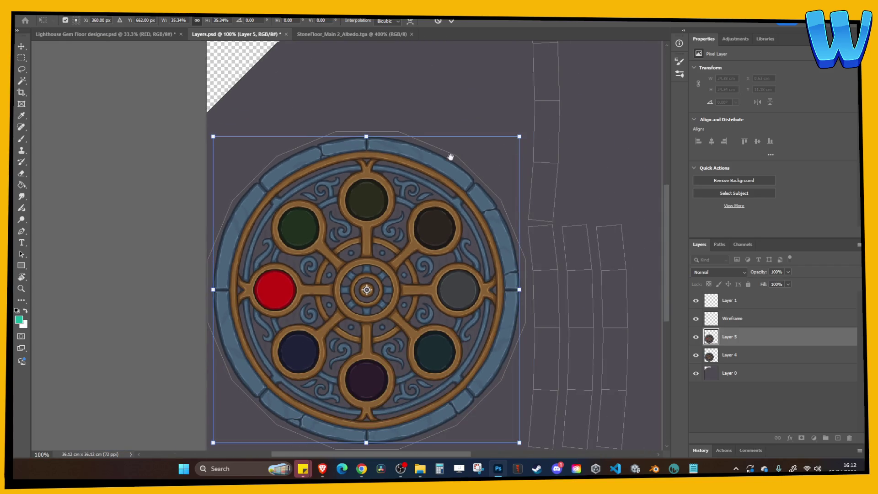
pyautogui.moveTo(426, 231); pyautogui.dragTo(444, 149)
pyautogui.press('Down')
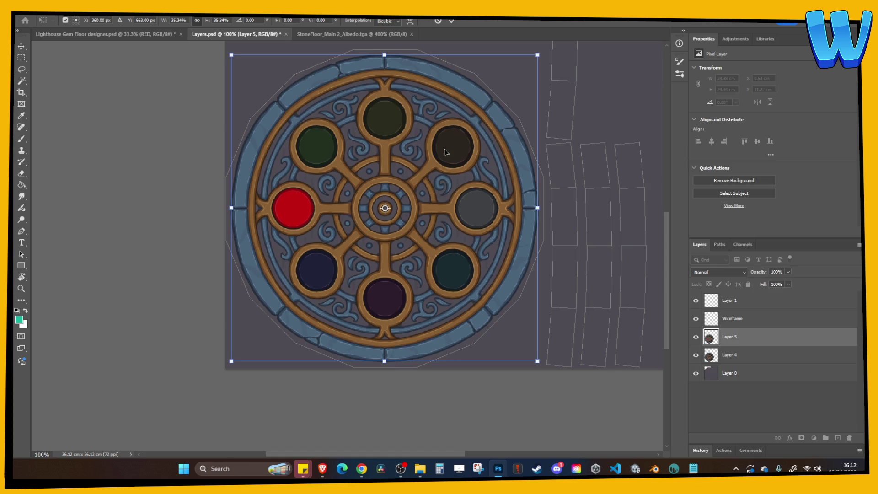
pyautogui.press('Up')
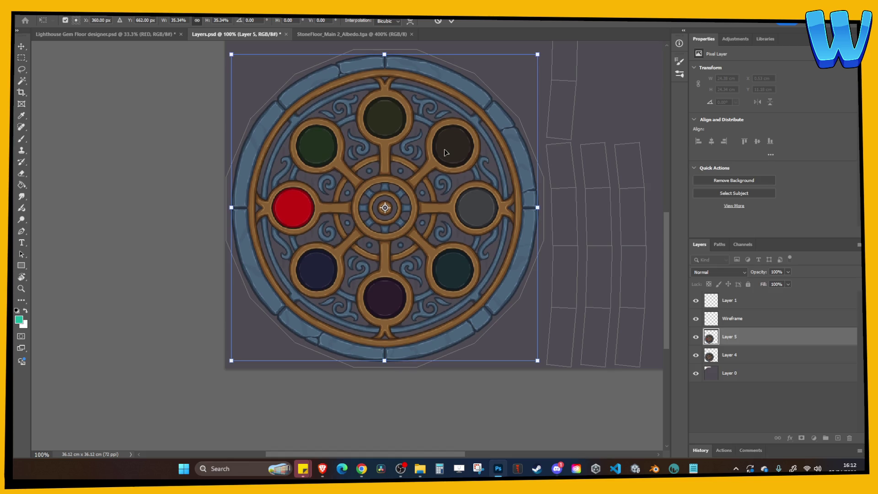
pyautogui.press('Return')
pyautogui.press('b')
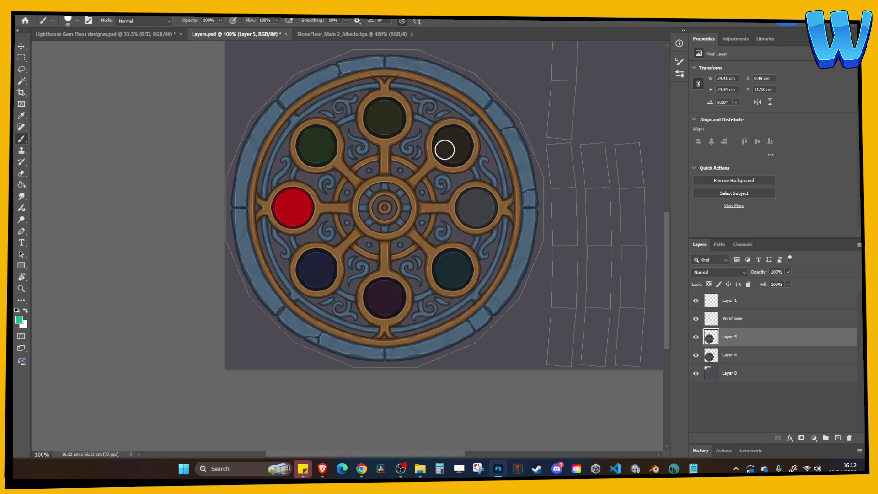
# Compare Layer 5 against the emblem below and enlarge it very slightly.
pyautogui.click(696, 337)
pyautogui.click(696, 337)
pyautogui.click(697, 338)
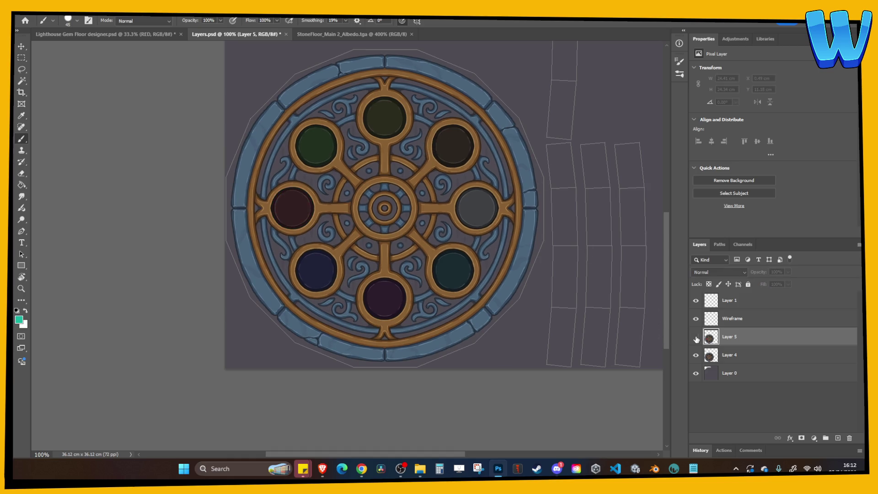
pyautogui.click(696, 337)
pyautogui.click(697, 338)
pyautogui.click(696, 338)
pyautogui.hotkey('ctrl', 't')
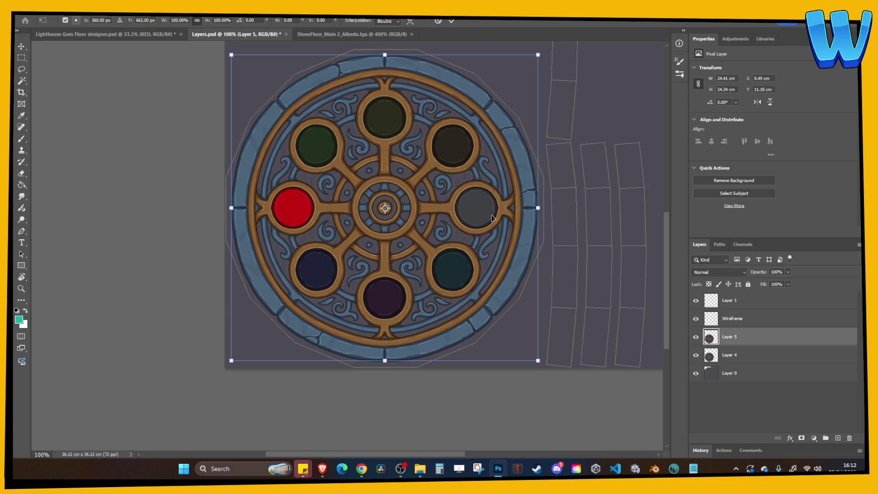
pyautogui.moveTo(539, 361); pyautogui.dragTo(537, 362)
pyautogui.press('Return')
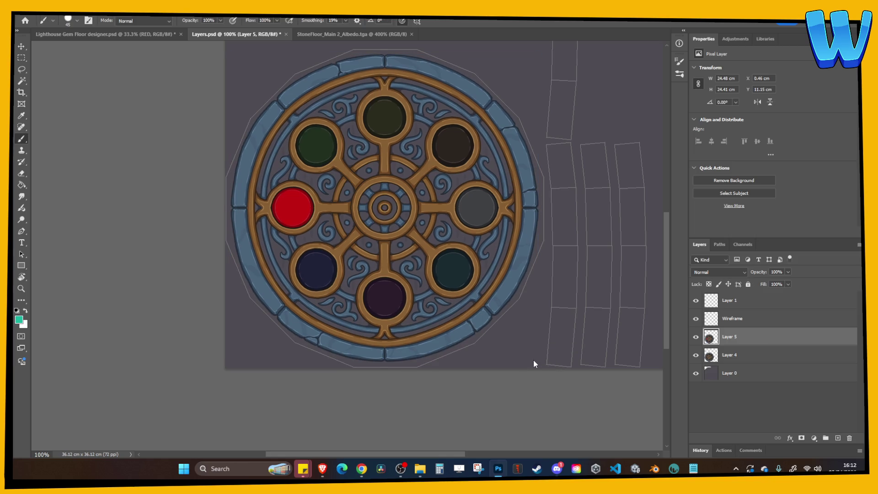
# Flick Layer 5 off and on to confirm its alignment with the emblem.
pyautogui.click(695, 339)
pyautogui.click(696, 339)
pyautogui.click(695, 339)
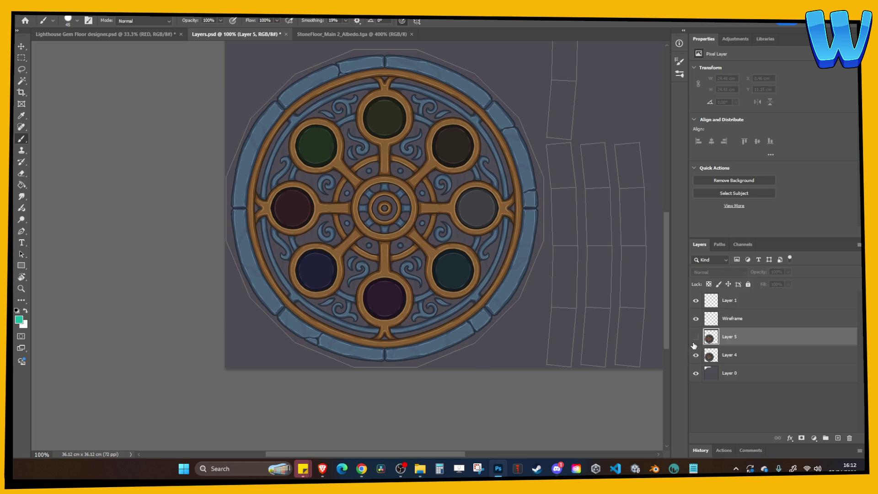
pyautogui.click(696, 339)
pyautogui.click(696, 338)
pyautogui.click(696, 339)
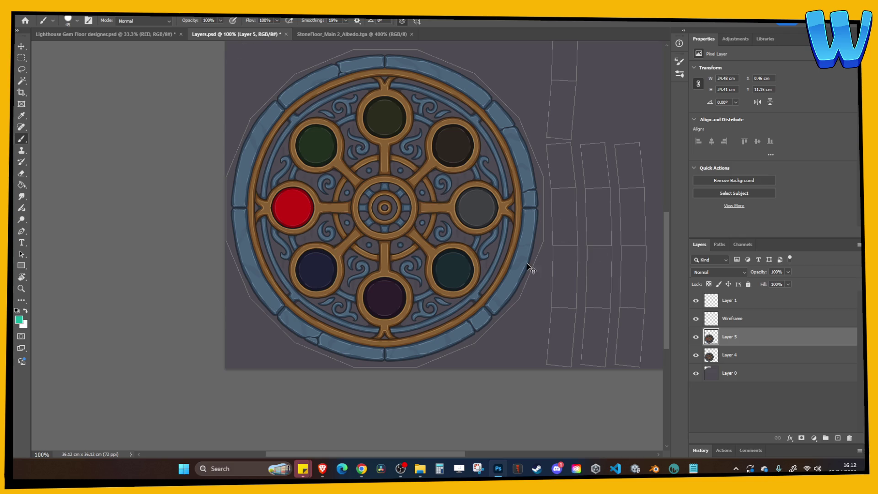
pyautogui.click(672, 470)
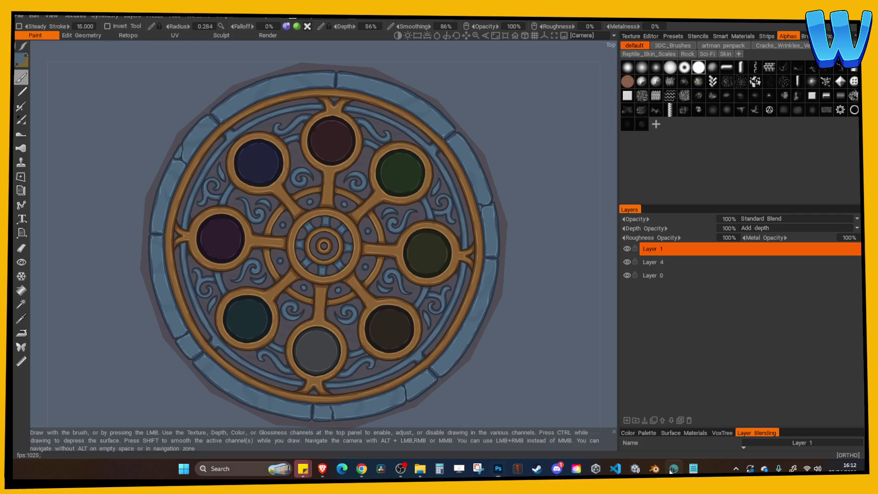
# Export the emblem textures from 3DCoat with the prefix 'Floor Emblem DISC 1'.
pyautogui.click(19, 15)
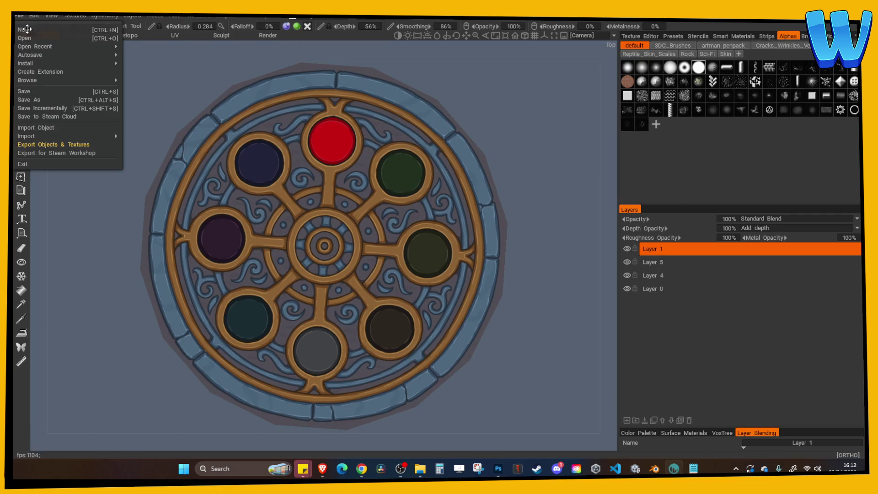
pyautogui.click(59, 144)
pyautogui.click(405, 193)
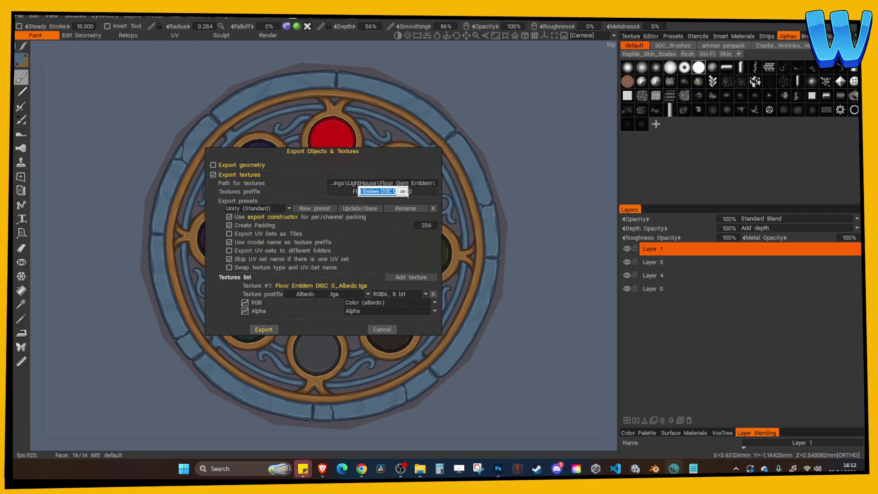
pyautogui.click(395, 192)
pyautogui.click(403, 191)
pyautogui.click(403, 192)
pyautogui.click(395, 192)
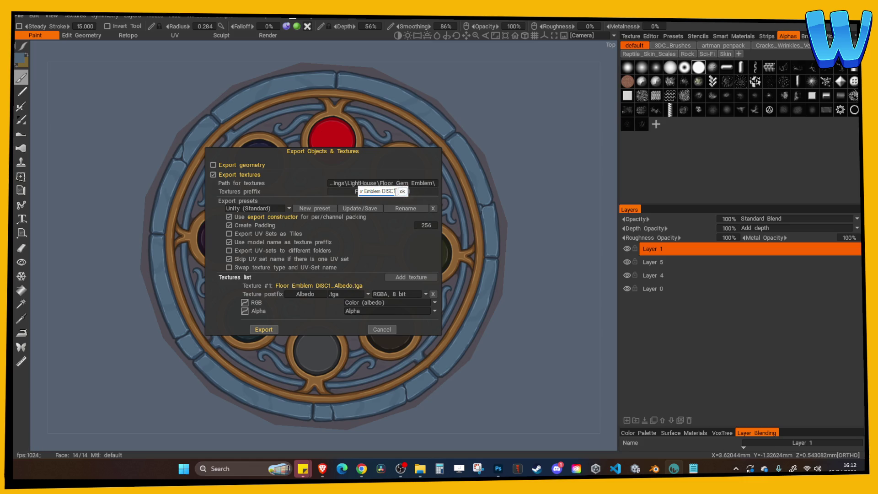
pyautogui.click(402, 192)
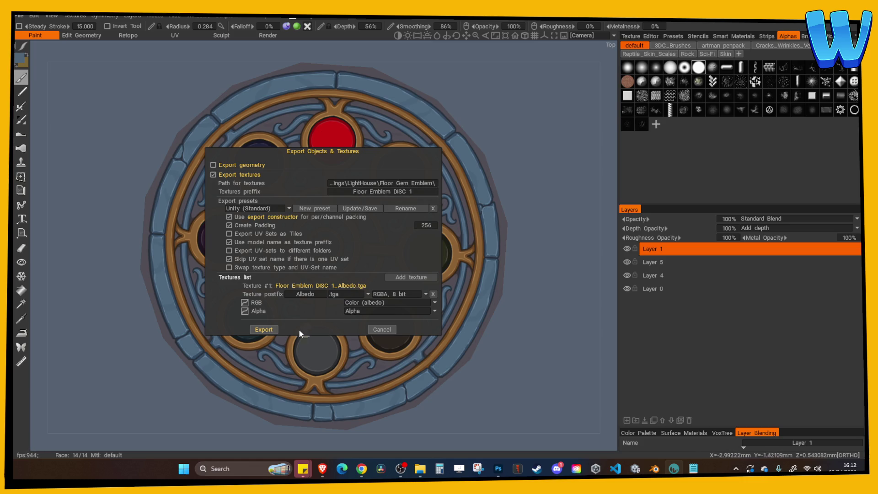
pyautogui.click(274, 330)
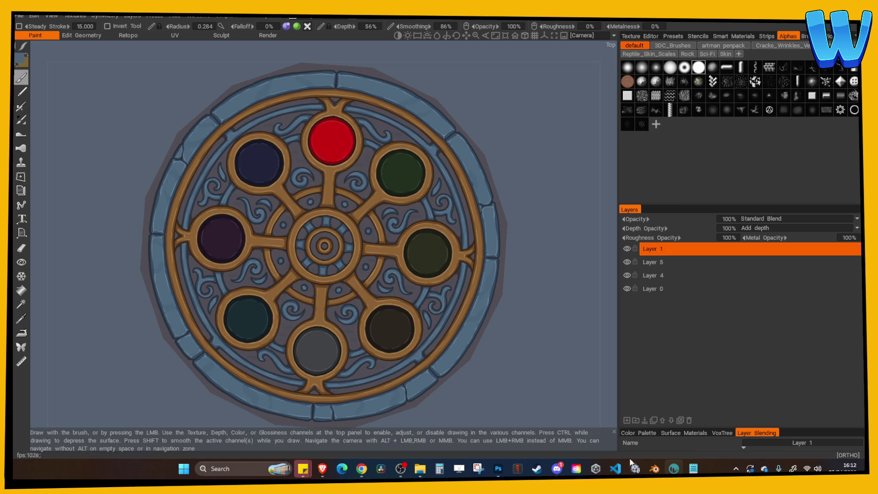
pyautogui.click(497, 471)
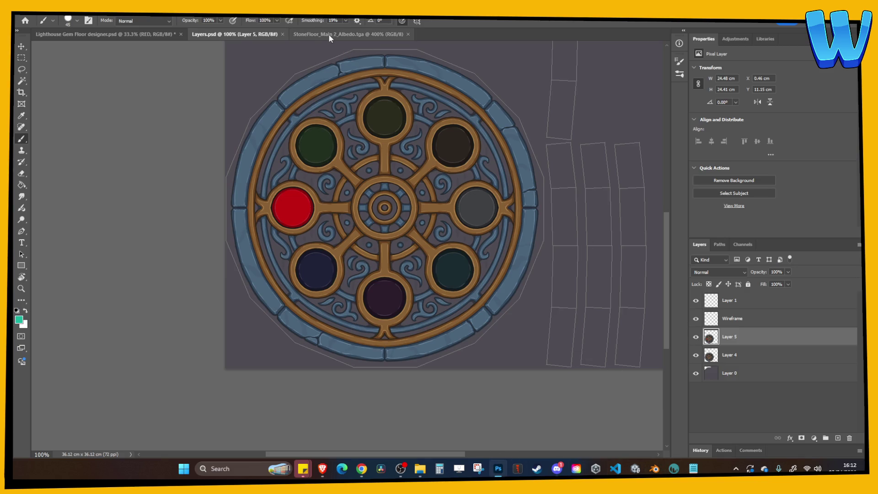
# In the gem floor designer, light the green gem and merge the visible layers.
pyautogui.click(105, 34)
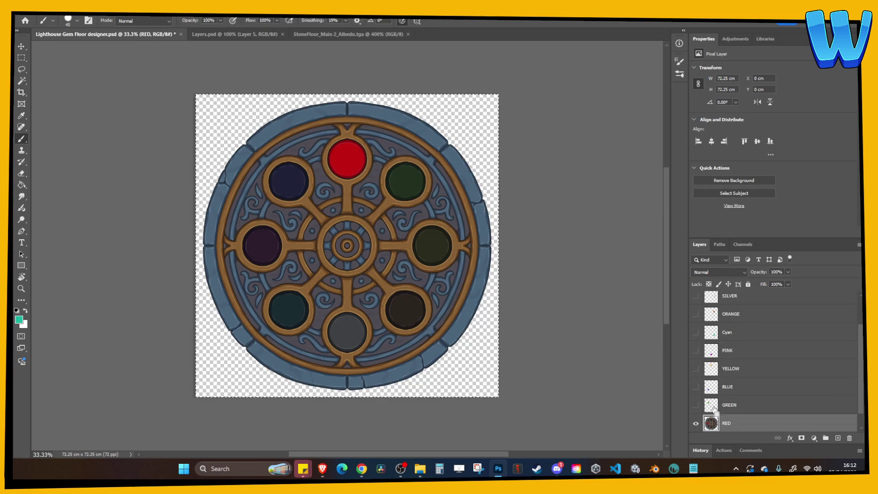
pyautogui.hotkey('ctrl', 'z')
pyautogui.scroll(-5, 743, 379)
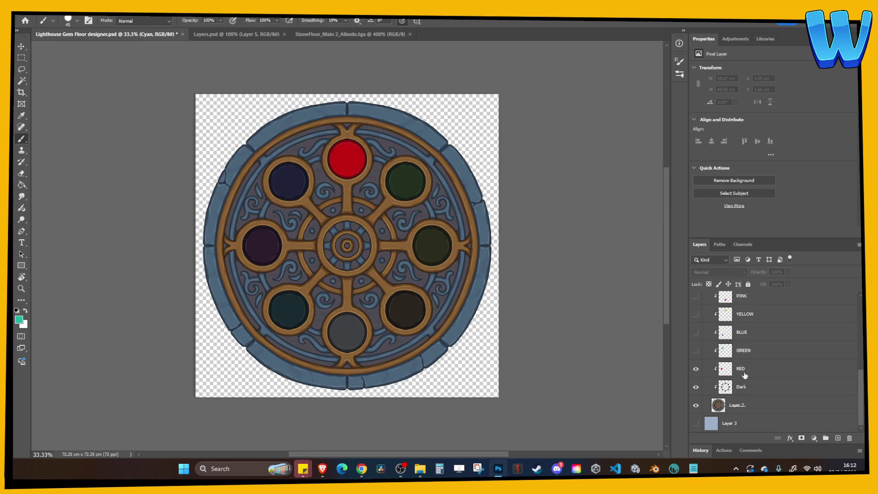
pyautogui.click(696, 351)
pyautogui.click(738, 403)
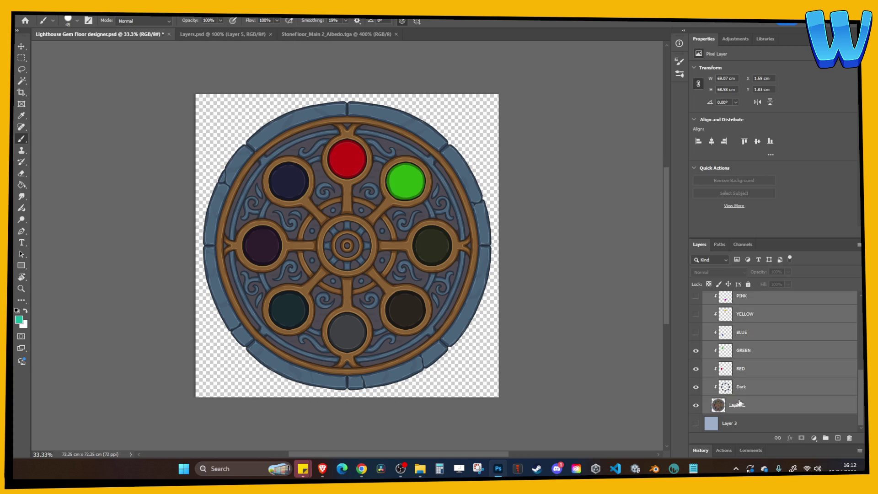
pyautogui.rightClick(744, 404)
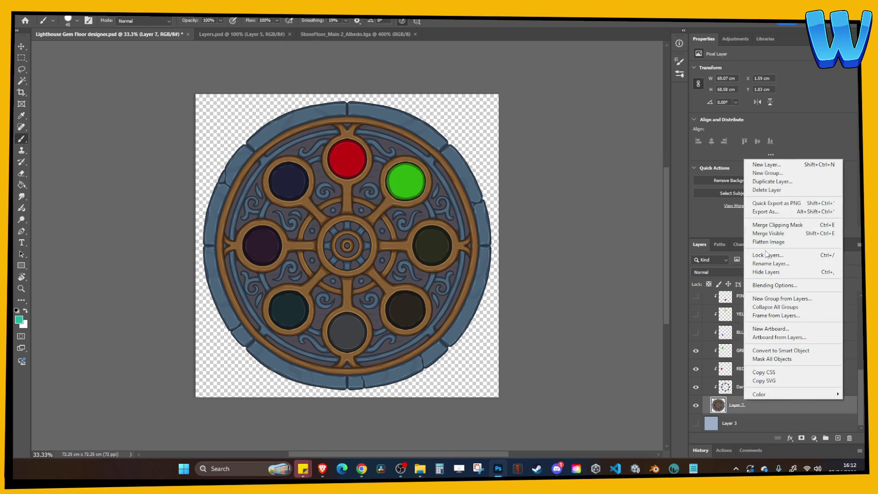
pyautogui.click(769, 236)
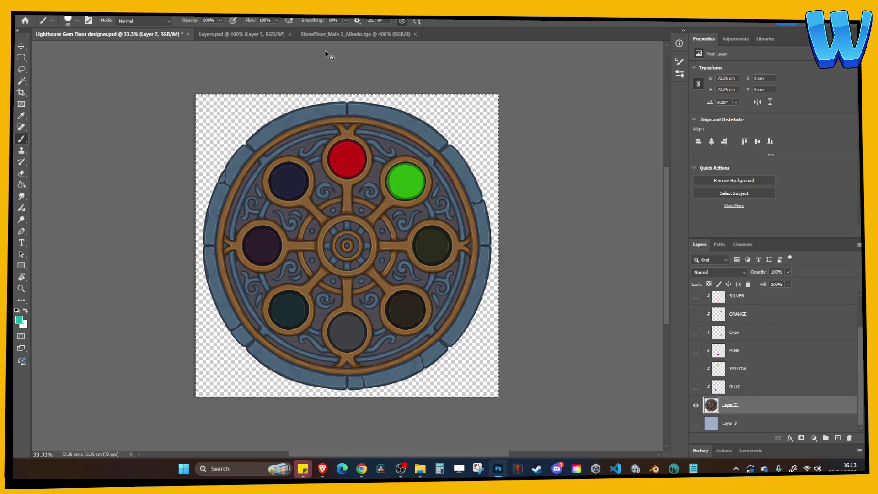
# Paste the green-lit artwork into Layers.psd as Layer 6, scaled and placed over the emblem.
pyautogui.click(242, 33)
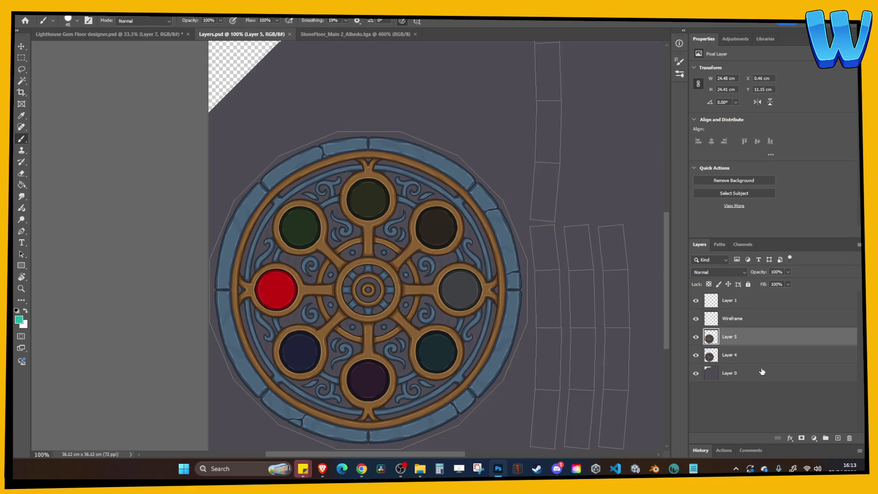
pyautogui.hotkey('ctrl', 'v')
pyautogui.hotkey('ctrl', '-')
pyautogui.hotkey('ctrl', '-')
pyautogui.hotkey('ctrl', '-')
pyautogui.hotkey('ctrl', 't')
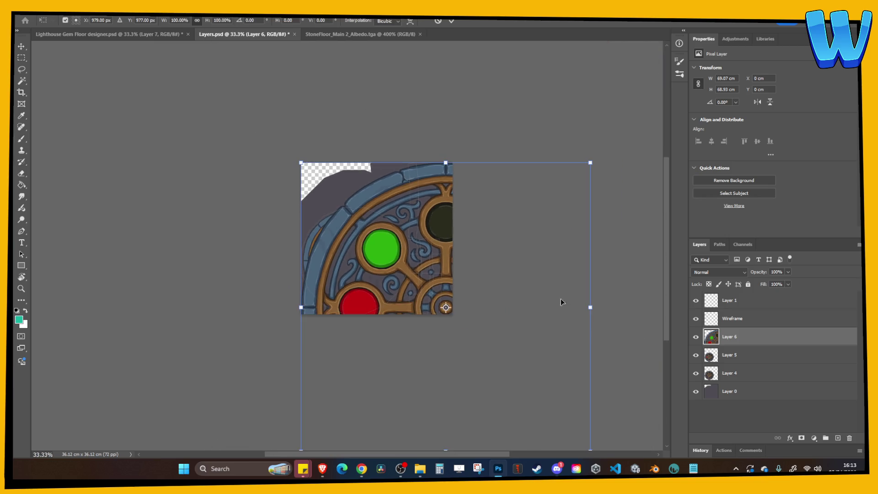
pyautogui.moveTo(587, 166)
pyautogui.mouseDown()
pyautogui.moveTo(513, 251)
pyautogui.moveTo(485, 264)
pyautogui.mouseUp()
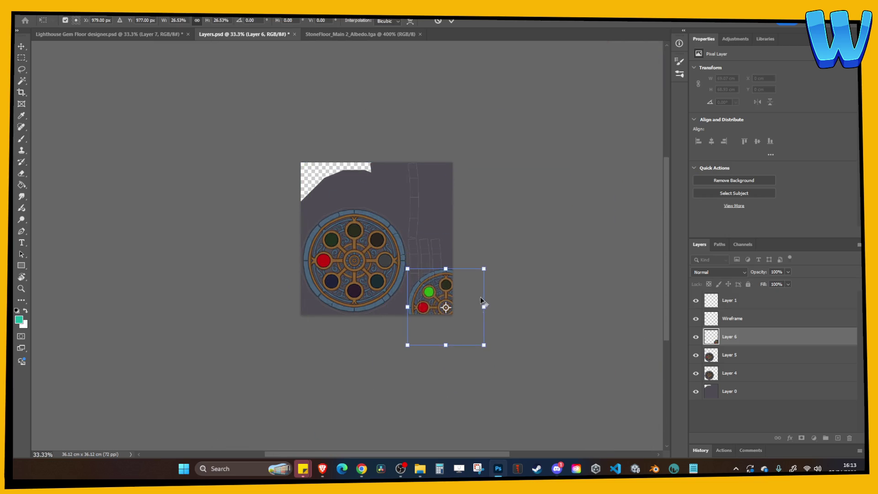
pyautogui.moveTo(468, 304); pyautogui.dragTo(375, 258)
pyautogui.hotkey('ctrl', '+')
pyautogui.hotkey('ctrl', '+')
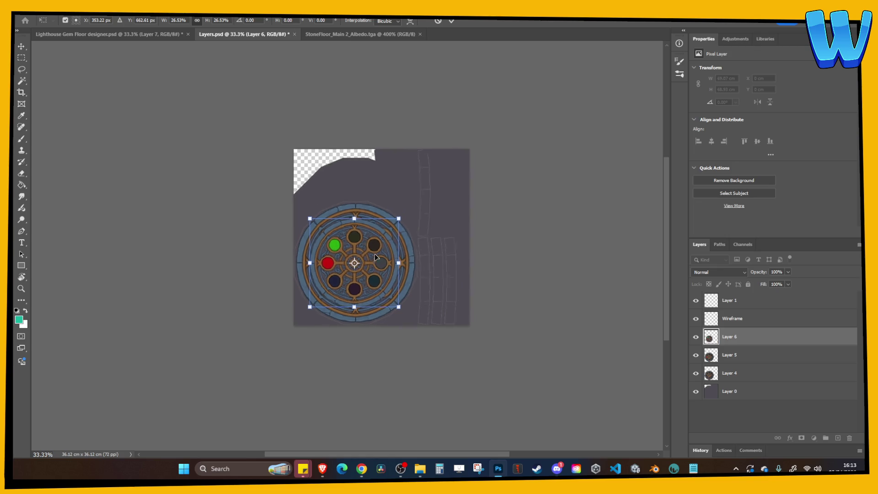
pyautogui.hotkey('ctrl', '+')
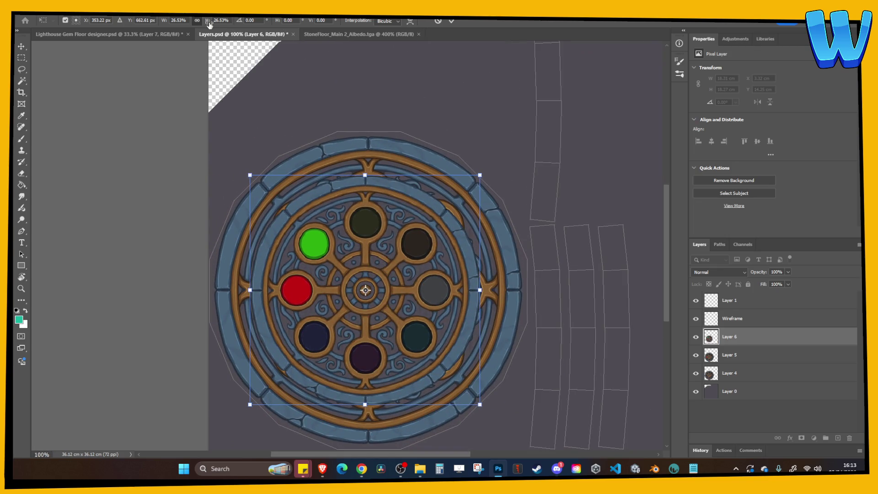
pyautogui.moveTo(482, 169); pyautogui.dragTo(519, 139)
pyautogui.moveTo(471, 211); pyautogui.dragTo(473, 211)
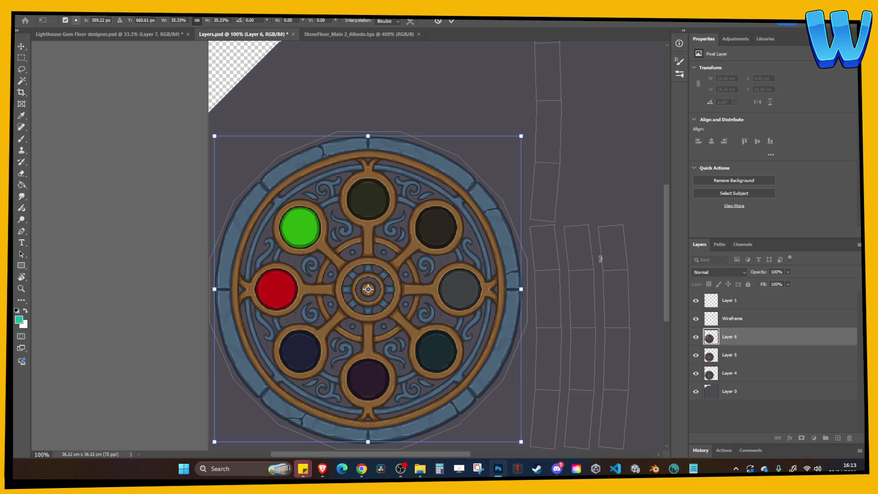
pyautogui.press('Return')
pyautogui.press('b')
# Try Layer 6 slightly larger, compare it with the emblem, then revert the resize.
pyautogui.click(696, 337)
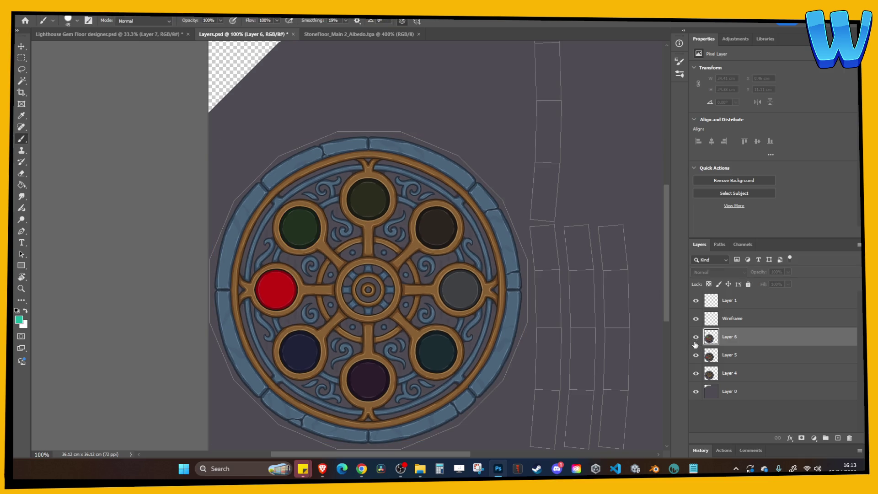
pyautogui.hotkey('ctrl', 't')
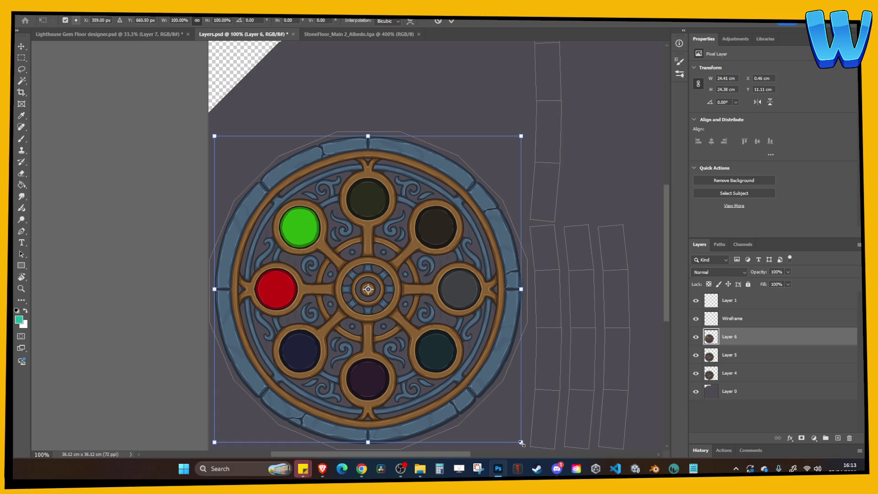
pyautogui.moveTo(522, 444); pyautogui.dragTo(524, 444)
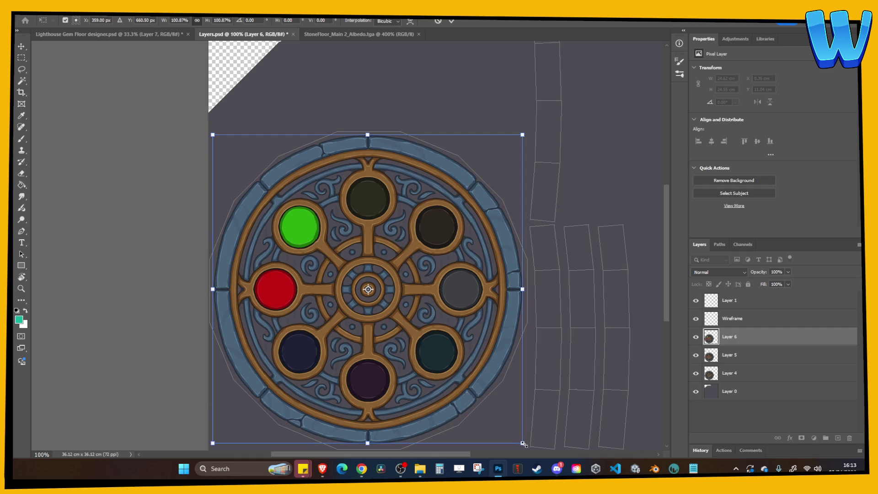
pyautogui.press('Return')
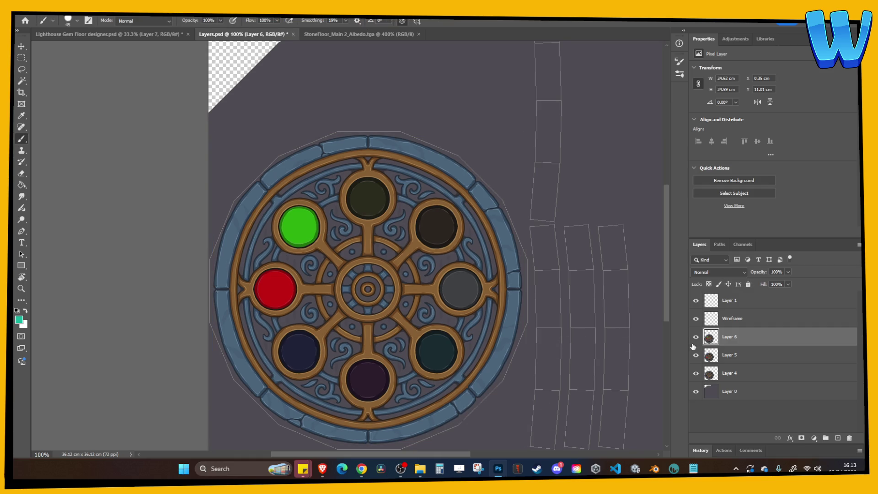
pyautogui.click(695, 344)
pyautogui.click(694, 344)
pyautogui.click(694, 344)
pyautogui.hotkey('ctrl', ',')
pyautogui.hotkey('ctrl', ',')
pyautogui.hotkey('ctrl', ',')
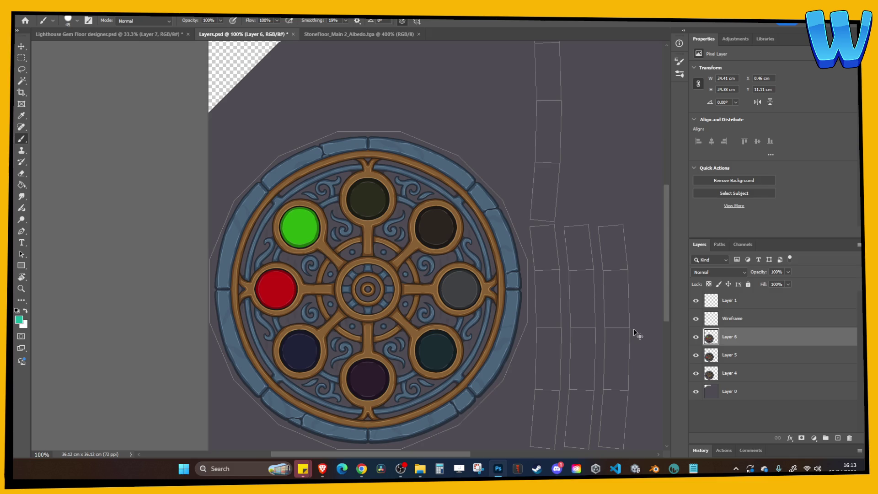
pyautogui.hotkey('ctrl', 'z')
pyautogui.click(696, 344)
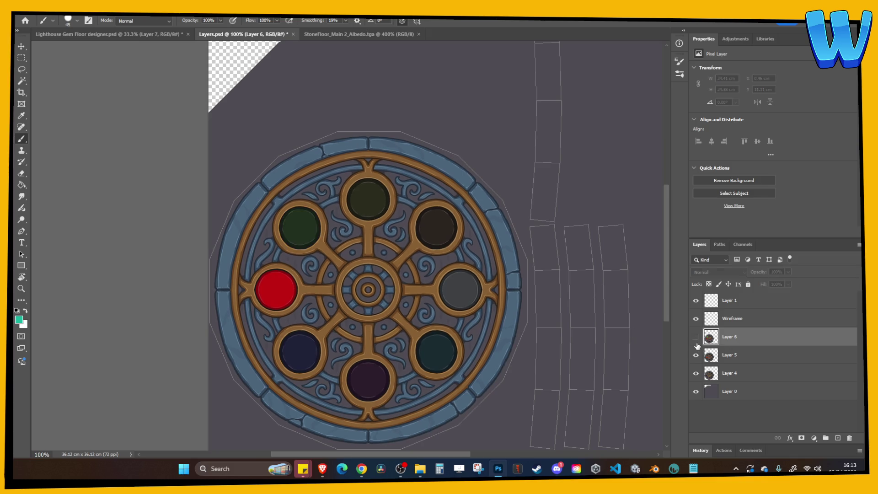
pyautogui.click(696, 344)
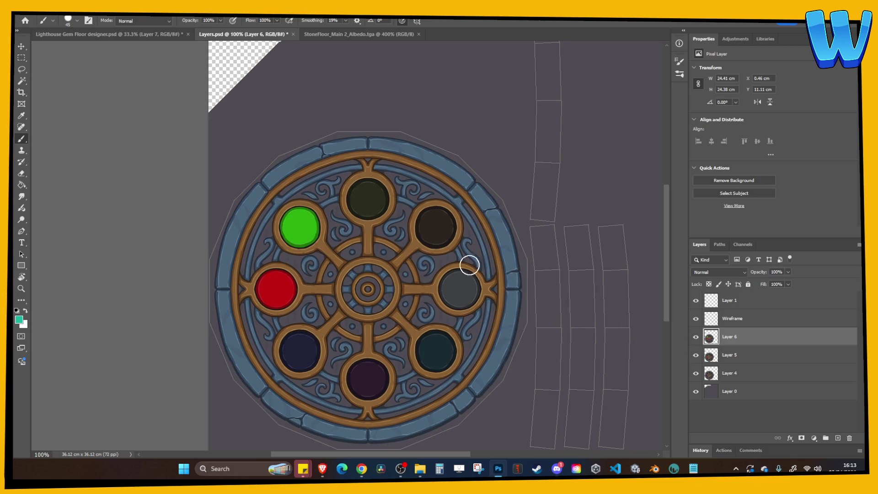
# Nudge Layer 6 one pixel right and down with the Move tool and recheck alignment.
pyautogui.click(21, 46)
pyautogui.press('Right')
pyautogui.press('Down')
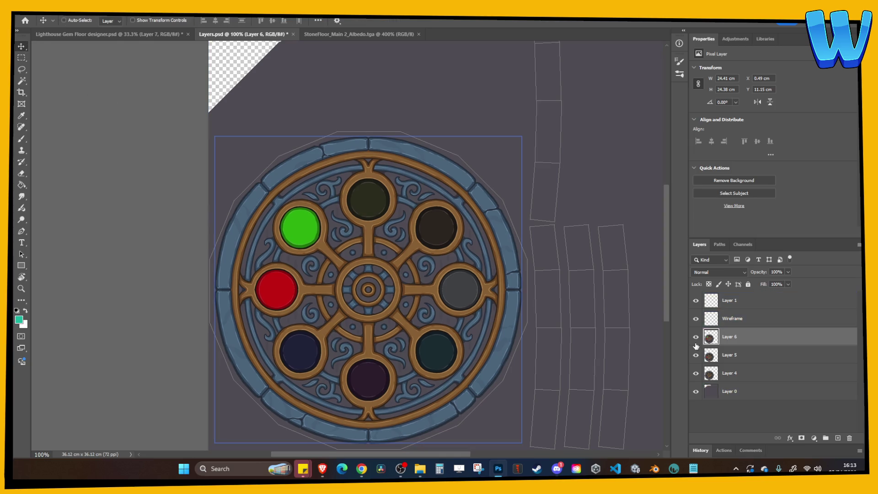
pyautogui.click(696, 341)
pyautogui.click(696, 341)
pyautogui.click(696, 340)
pyautogui.click(696, 341)
pyautogui.click(697, 337)
# Hide the older Layers 5 and 4 and save Layers.psd.
pyautogui.click(696, 355)
pyautogui.click(696, 356)
pyautogui.click(696, 338)
pyautogui.click(696, 355)
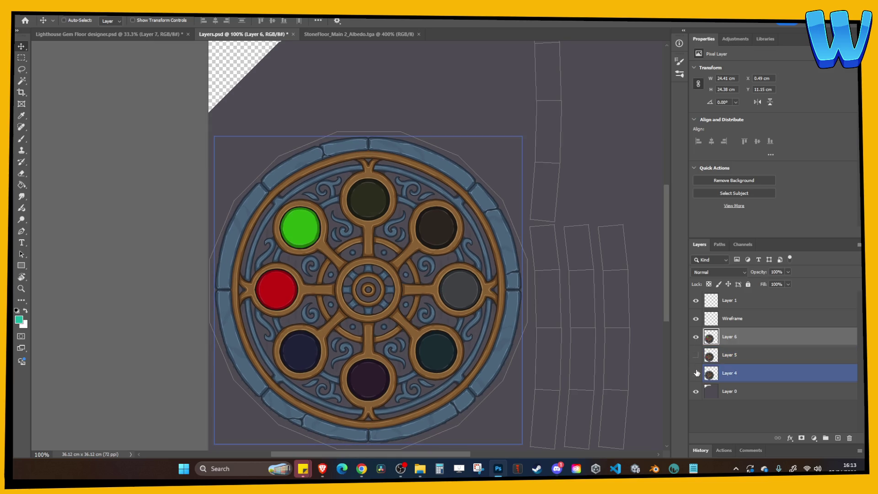
pyautogui.click(696, 374)
pyautogui.hotkey('ctrl', 's')
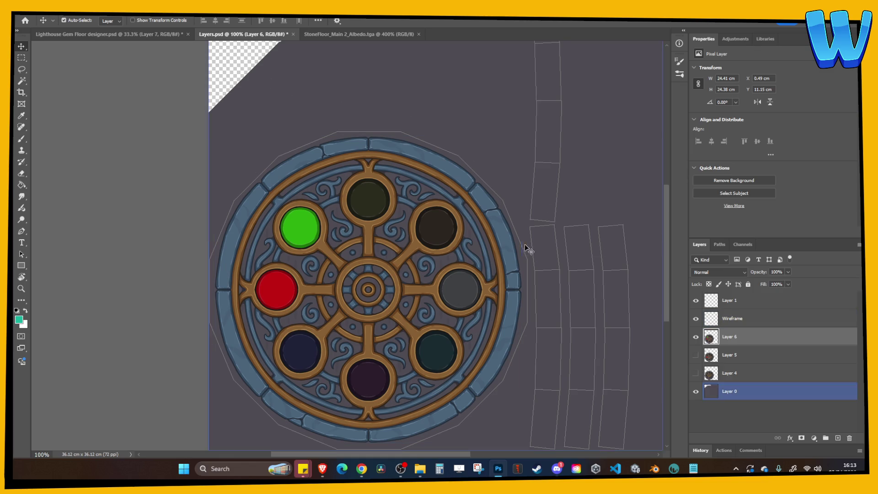
pyautogui.click(674, 468)
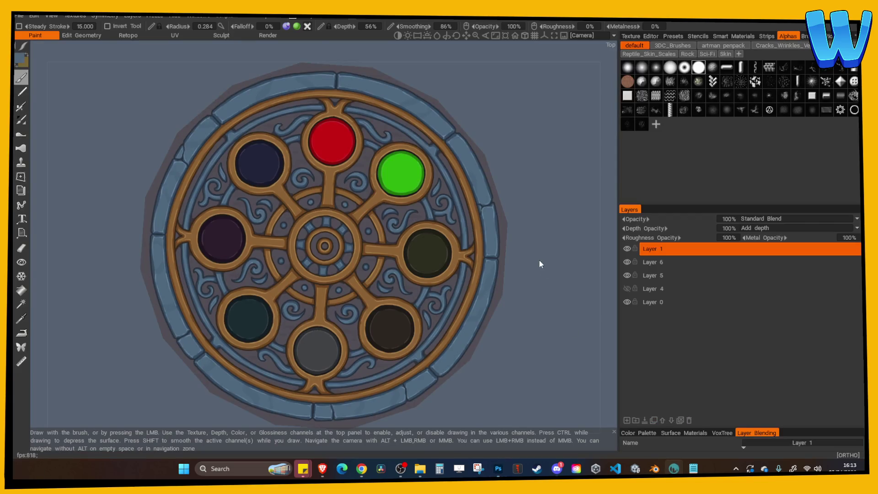
# Re-export the emblem textures from 3DCoat under the prefix 'Floor Emblem DISC 2'.
pyautogui.click(18, 15)
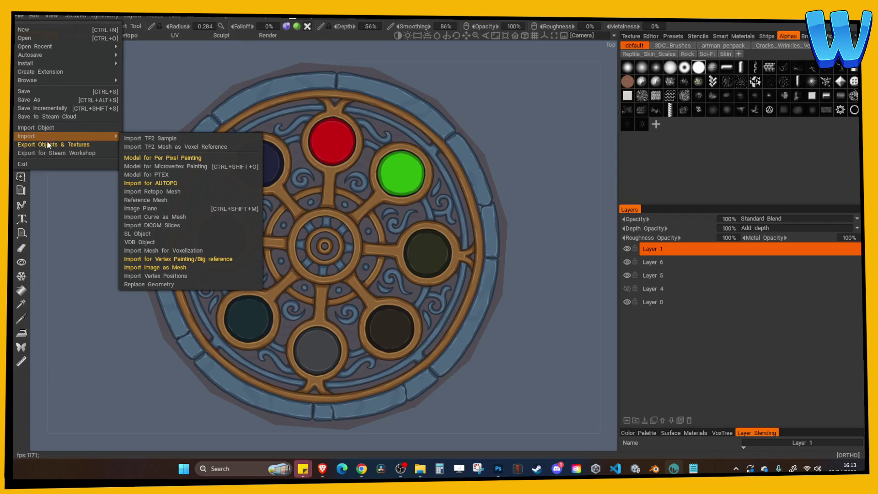
pyautogui.click(54, 144)
pyautogui.click(396, 193)
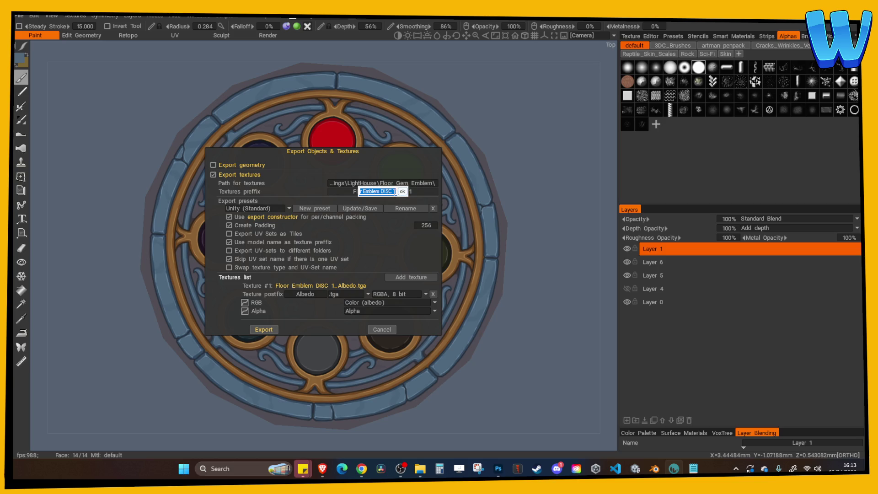
pyautogui.click(395, 192)
pyautogui.click(403, 191)
pyautogui.click(265, 330)
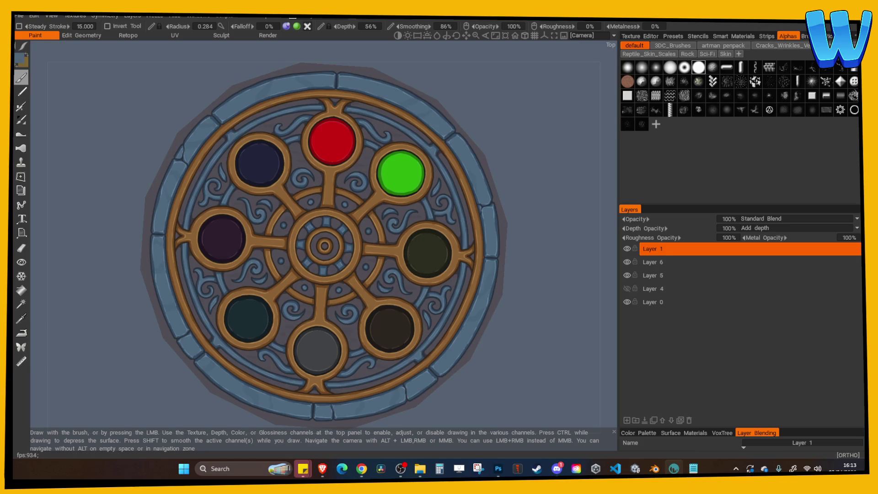
pyautogui.click(361, 469)
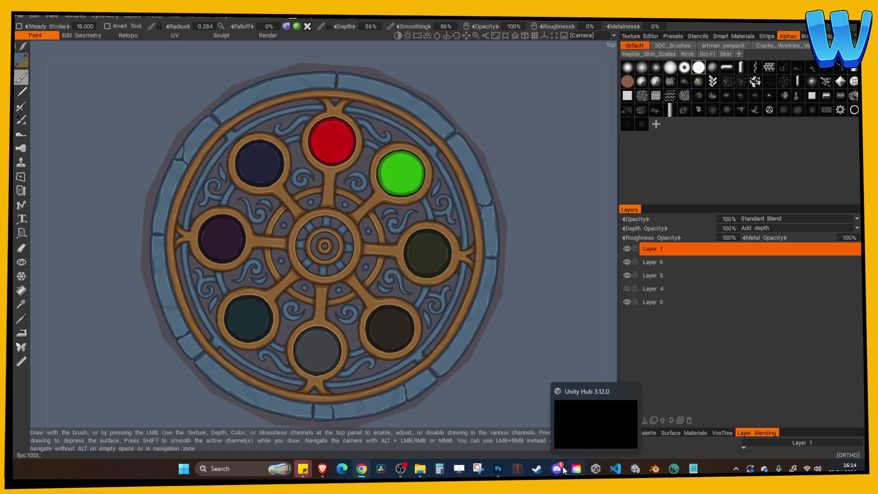
pyautogui.click(498, 468)
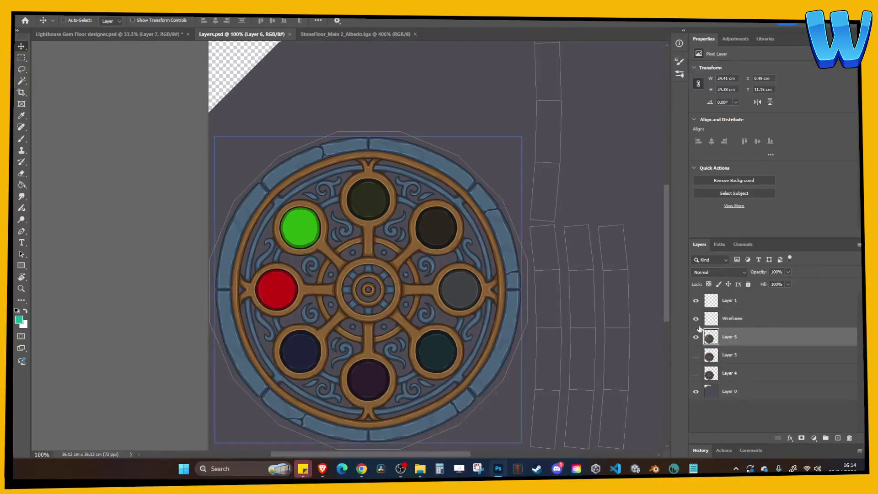
# In the gem floor designer, turn on BLUE and merge the visible layers from BLUE down to Dark.
pyautogui.click(151, 35)
pyautogui.click(732, 350)
pyautogui.scroll(-5, 746, 387)
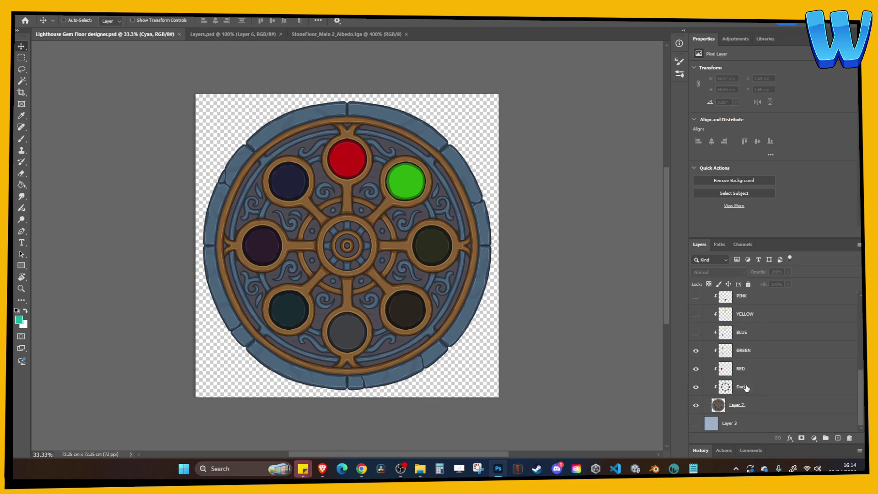
pyautogui.click(696, 333)
pyautogui.click(732, 332)
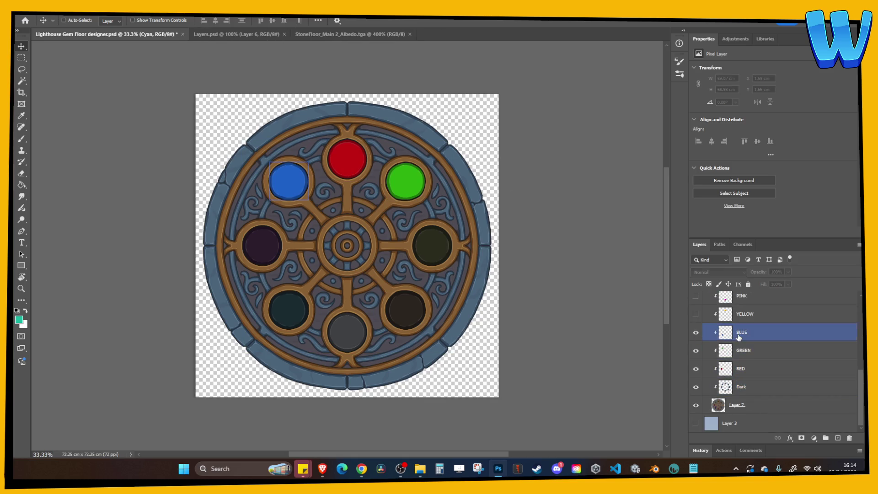
pyautogui.keyDown('shift'); pyautogui.click(741, 387); pyautogui.keyUp('shift')
pyautogui.rightClick(747, 393)
pyautogui.click(777, 272)
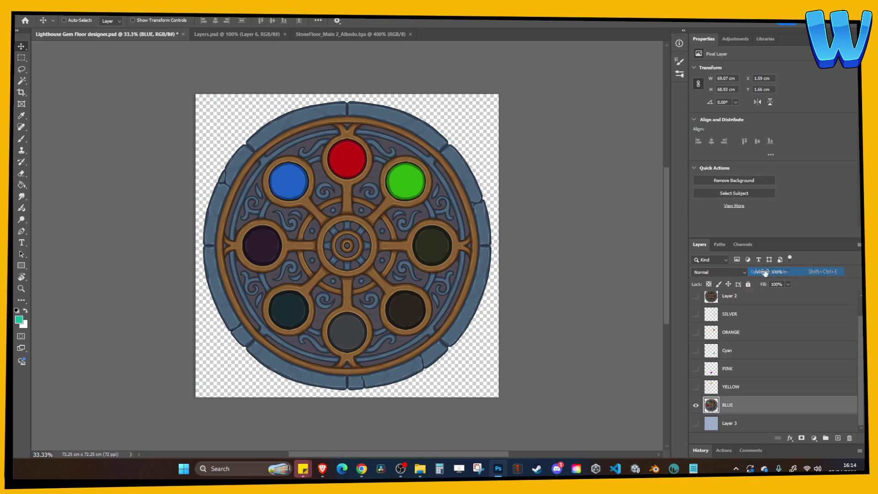
# Paste the blue-lit emblem into Layers.psd as Layer 7, scaled and moved onto the disc.
pyautogui.click(264, 36)
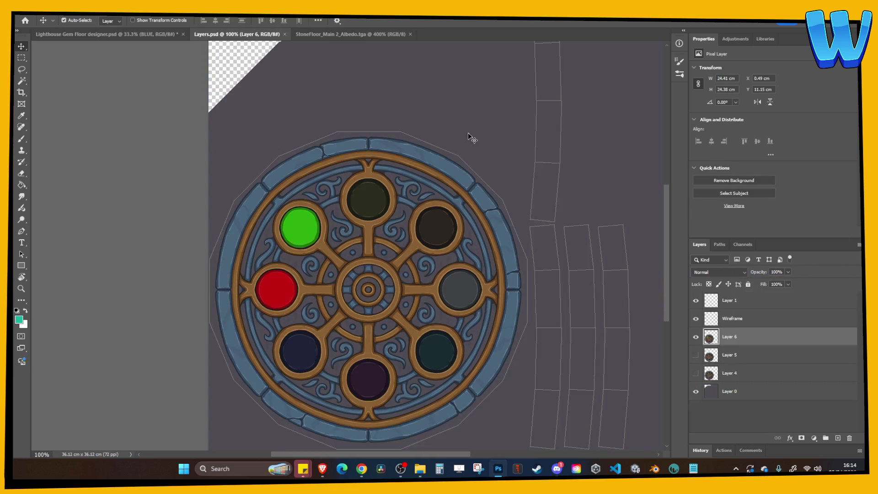
pyautogui.hotkey('ctrl', 'v')
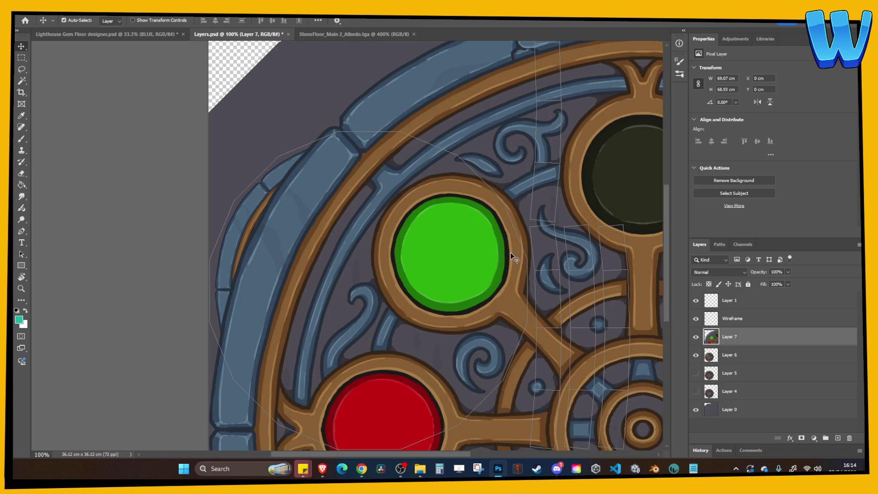
pyautogui.hotkey('ctrl', '-')
pyautogui.hotkey('ctrl', '-')
pyautogui.hotkey('ctrl', 't')
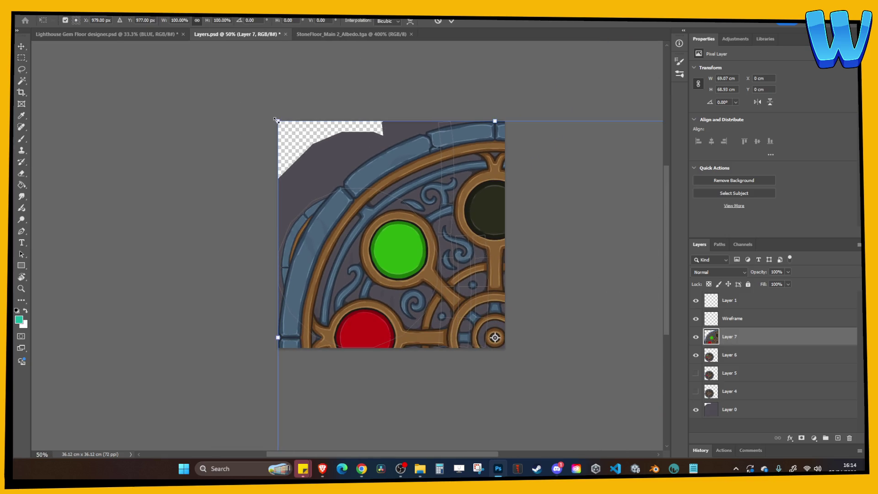
pyautogui.moveTo(275, 120); pyautogui.dragTo(457, 278)
pyautogui.moveTo(467, 309)
pyautogui.mouseDown()
pyautogui.moveTo(332, 250)
pyautogui.moveTo(329, 239)
pyautogui.mouseUp()
pyautogui.hotkey('ctrl', '+')
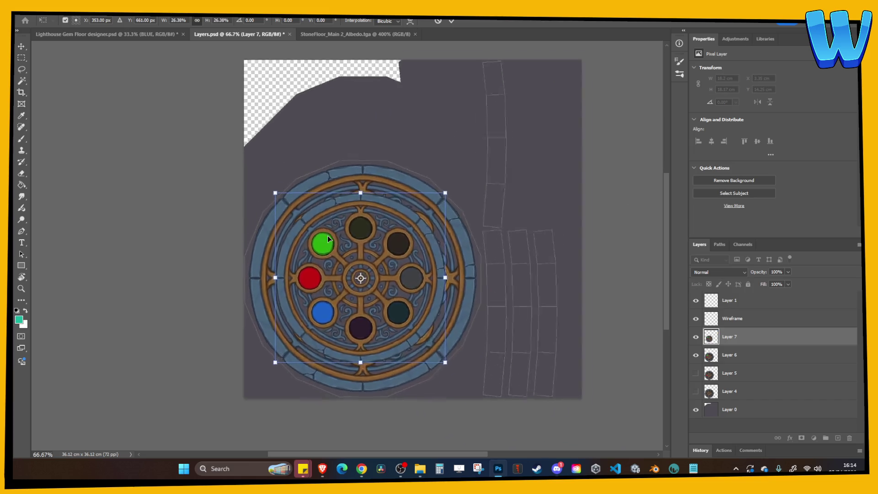
pyautogui.hotkey('ctrl', '+')
pyautogui.moveTo(510, 152); pyautogui.dragTo(523, 141)
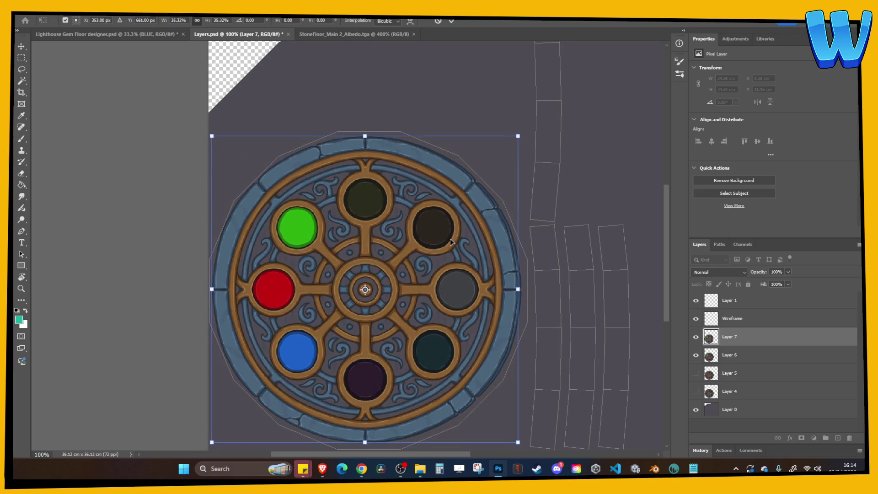
# Nudge Layer 7 into exact alignment with the disc and commit the transform.
pyautogui.press('Right')
pyautogui.press('Right')
pyautogui.press('Right')
pyautogui.hotkey('ctrl', '+')
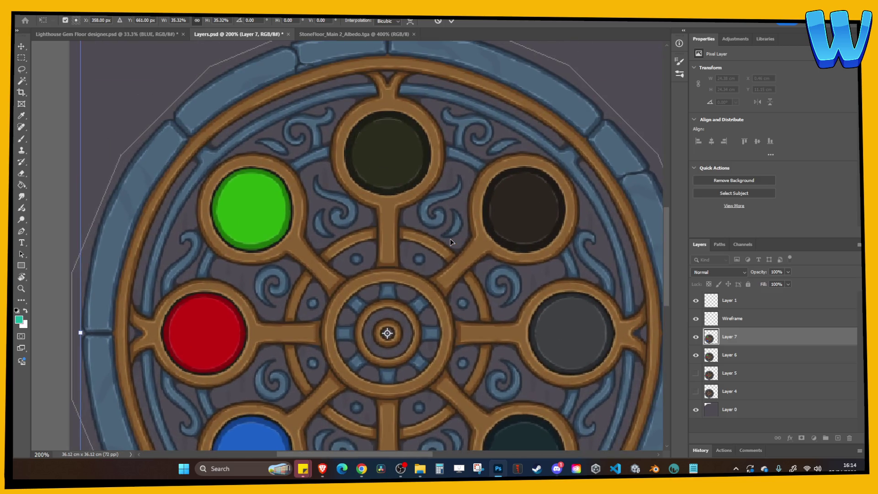
pyautogui.press('Right')
pyautogui.press('Right')
pyautogui.press('Right')
pyautogui.press('Left')
pyautogui.press('Left')
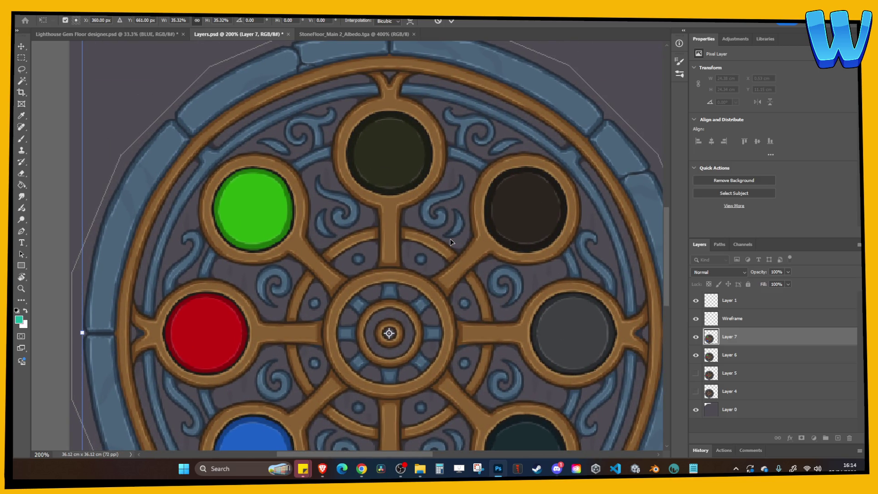
pyautogui.hotkey('ctrl', '-')
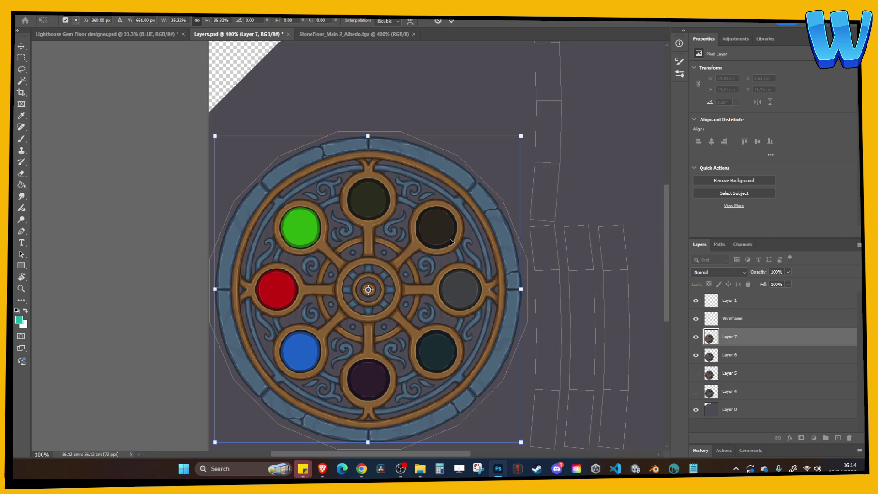
pyautogui.press('Return')
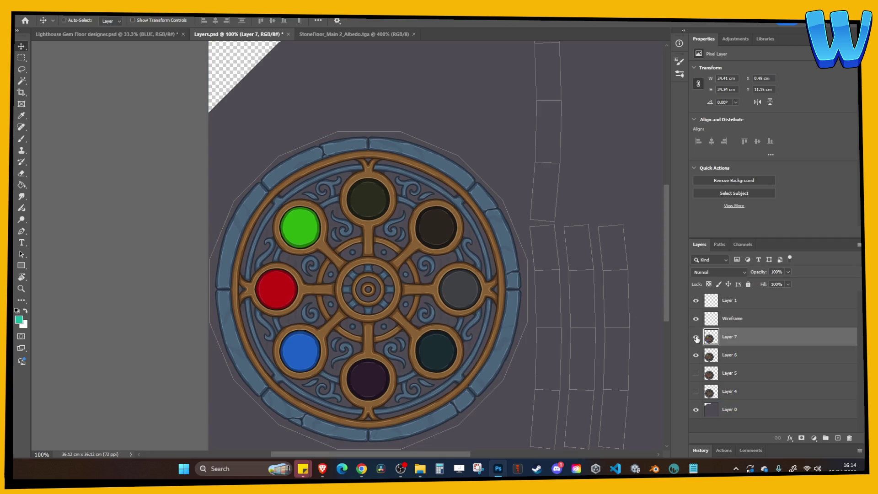
# Toggle Layer 7 to compare it with the layers below, and hide Layer 6.
pyautogui.click(697, 337)
pyautogui.click(696, 337)
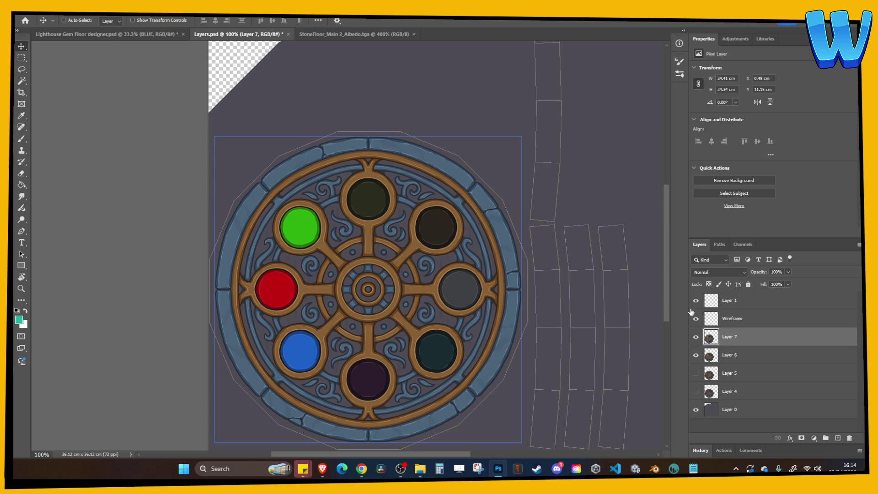
pyautogui.click(695, 355)
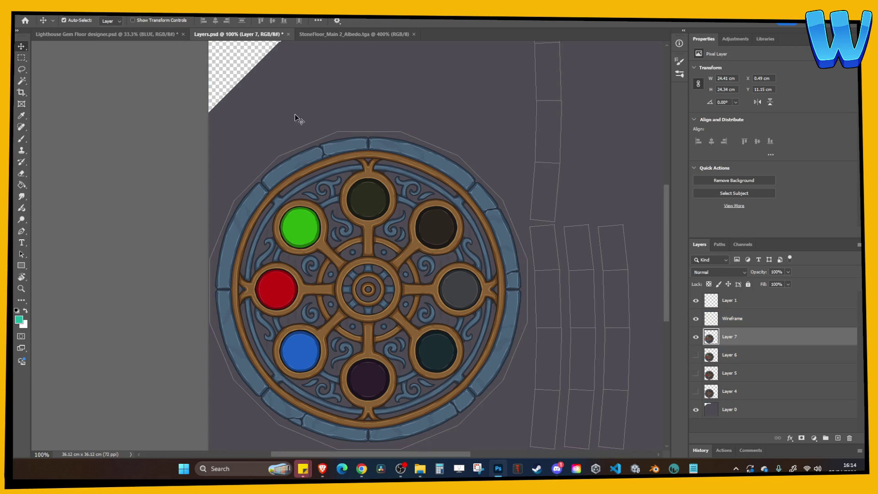
pyautogui.click(674, 468)
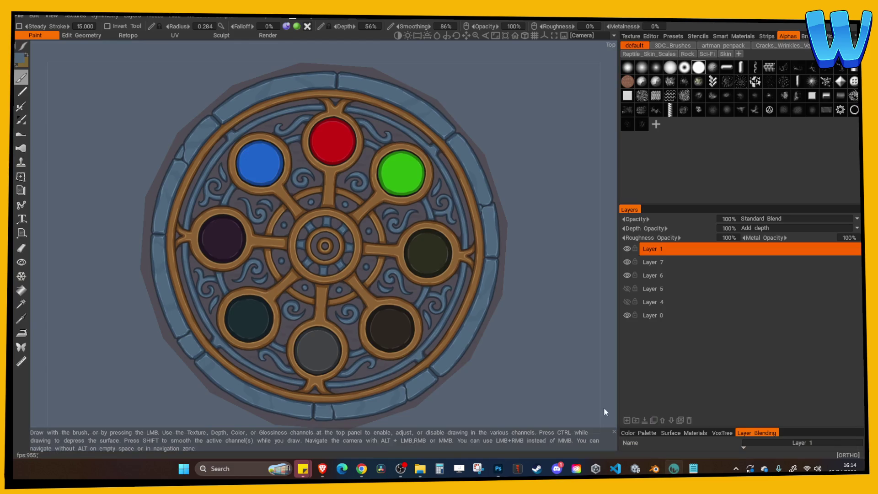
# Export the emblem texture from 3DCoat with prefix Floor Emblem DISC 3, then return to Photoshop with Layer 7 selected.
pyautogui.click(19, 16)
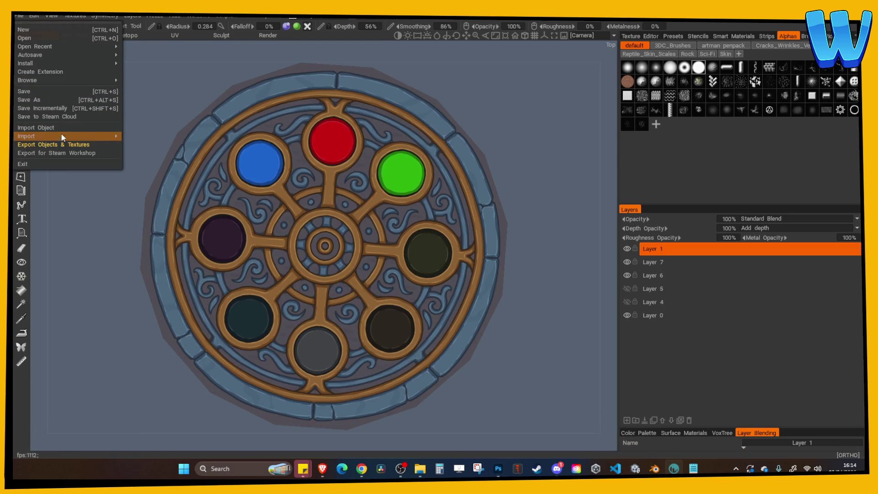
pyautogui.click(55, 145)
pyautogui.click(416, 191)
pyautogui.click(396, 191)
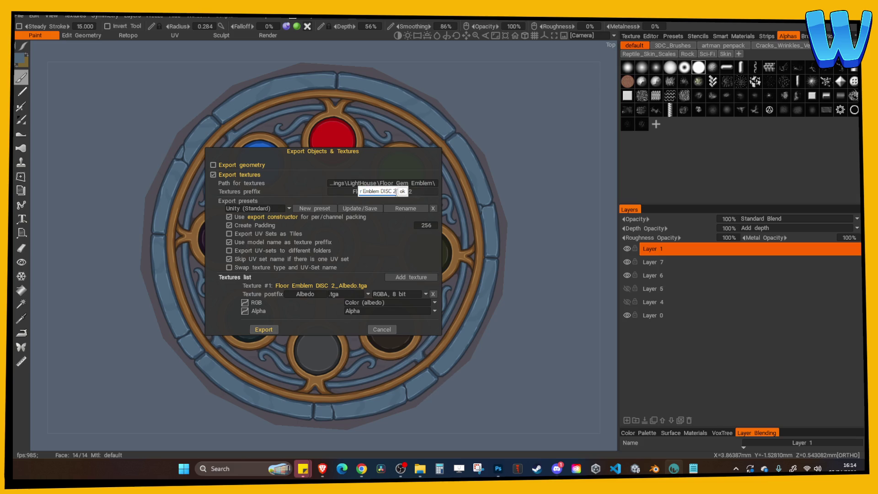
pyautogui.click(403, 191)
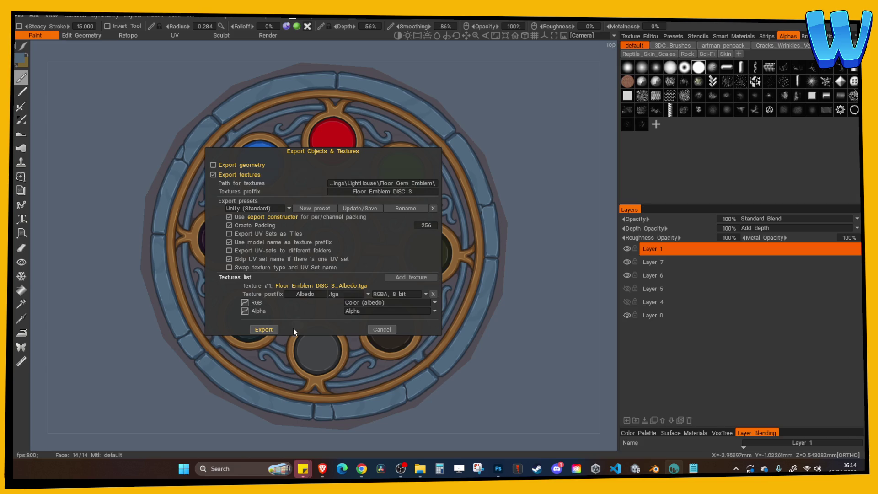
pyautogui.click(264, 329)
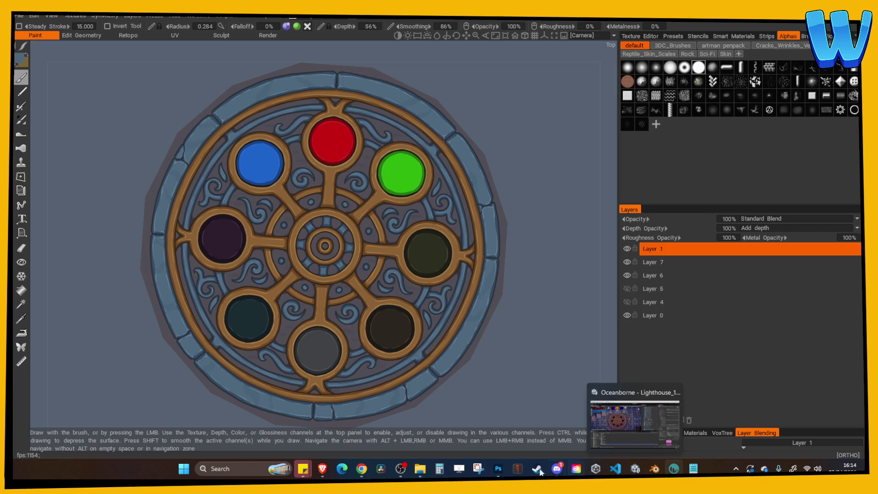
pyautogui.click(498, 469)
pyautogui.click(711, 340)
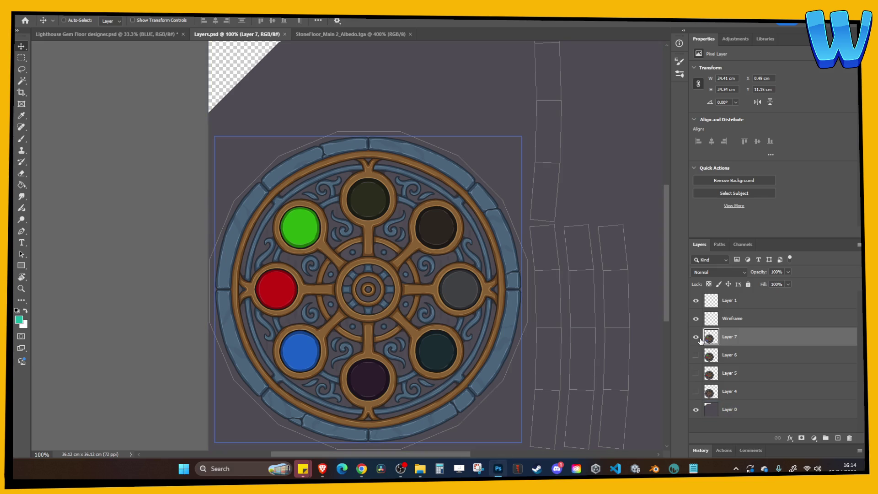
# Turn on the YELLOW gem layer in the gem floor designer and select YELLOW through Layer 7.
pyautogui.hotkey('ctrl', 'shift', 'Tab')
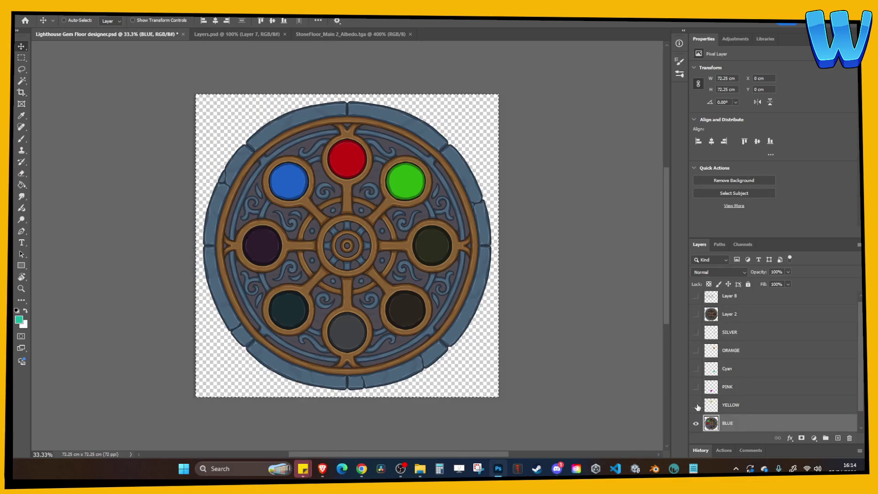
pyautogui.click(697, 405)
pyautogui.click(721, 410)
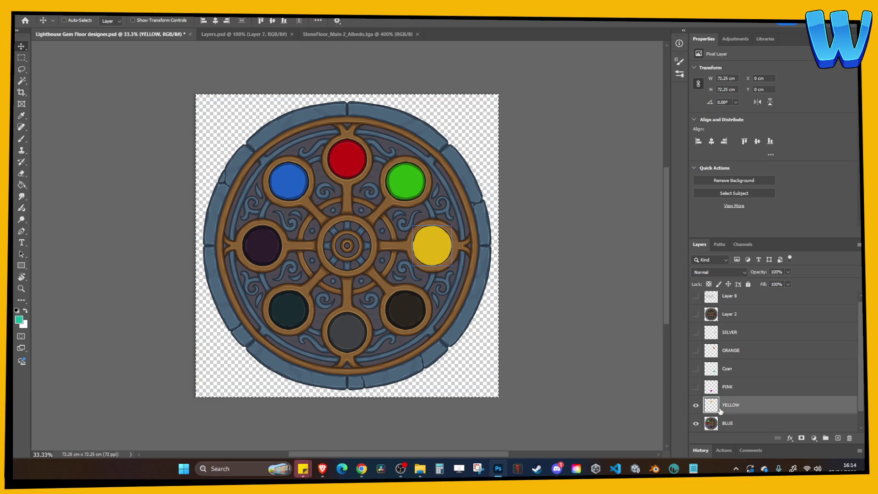
pyautogui.hotkey('ctrl', ',')
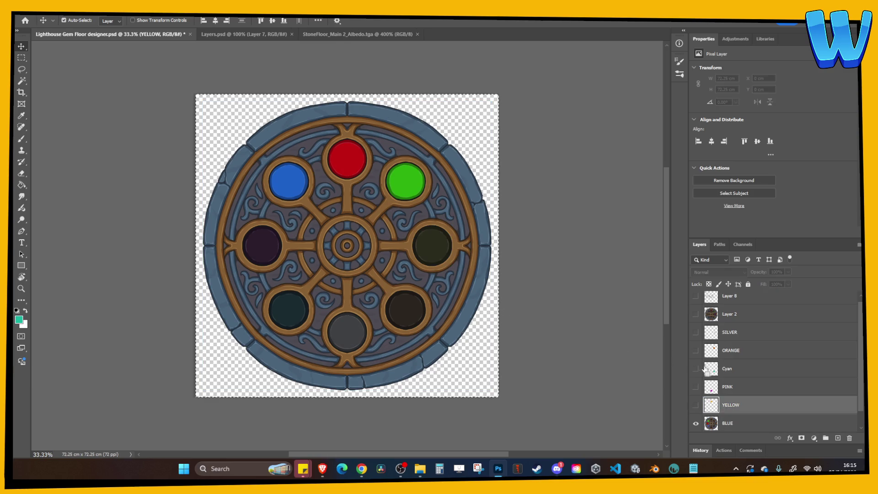
pyautogui.hotkey('alt', ']')
pyautogui.hotkey('alt', ']')
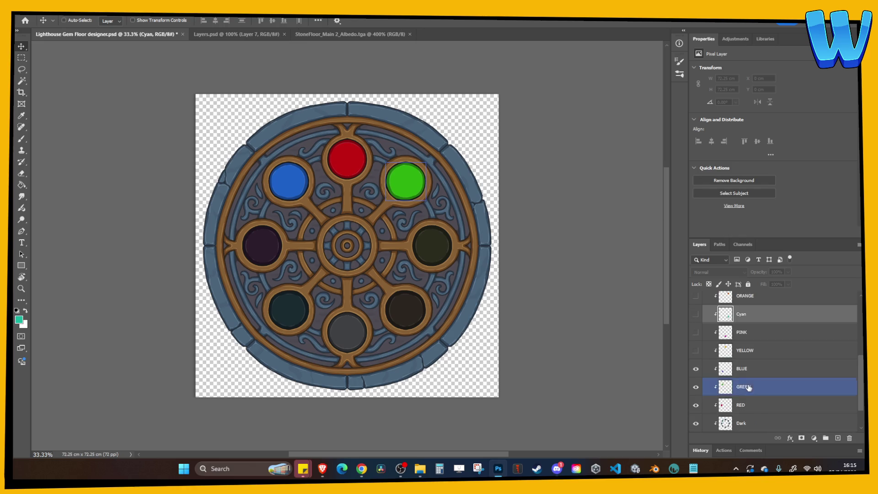
pyautogui.click(696, 354)
pyautogui.click(743, 350)
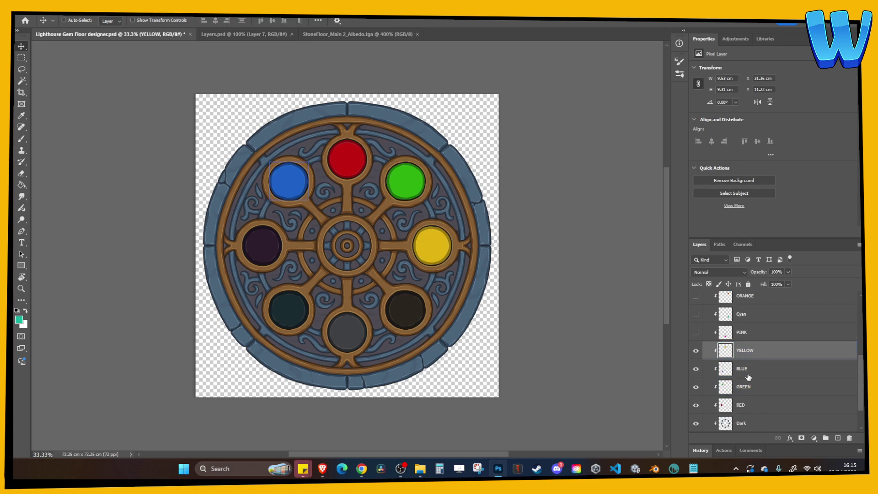
pyautogui.scroll(-2, 773, 366)
pyautogui.keyDown('shift'); pyautogui.click(737, 406); pyautogui.keyUp('shift')
pyautogui.rightClick(749, 410)
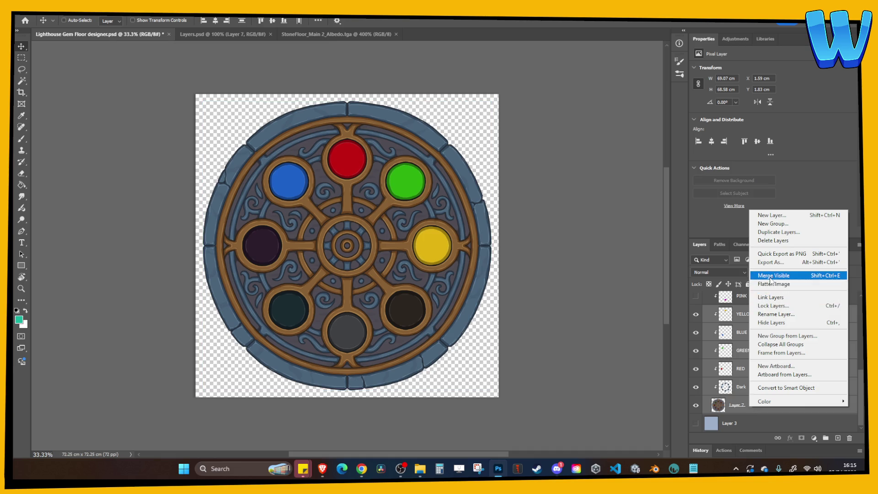
# Merge the visible yellow-lit layers and paste the result into Layers.psd.
pyautogui.click(777, 272)
pyautogui.click(264, 43)
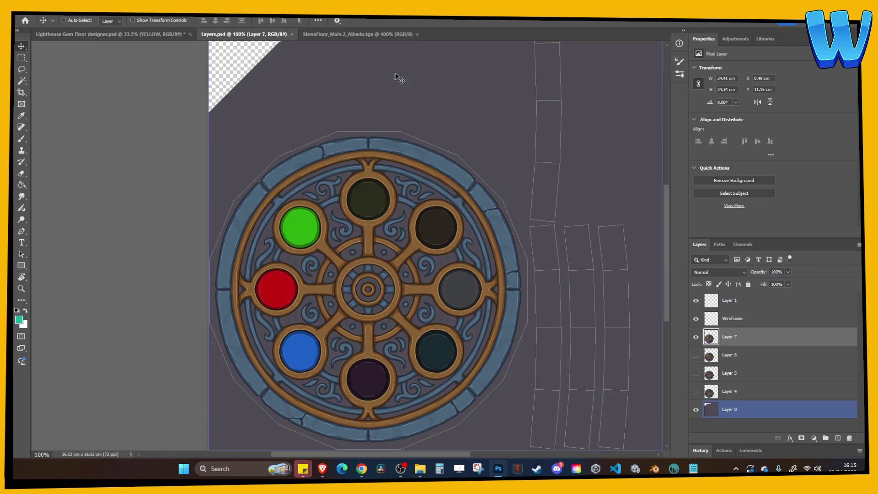
pyautogui.hotkey('ctrl', '-')
pyautogui.hotkey('ctrl', '-')
pyautogui.hotkey('ctrl', '-')
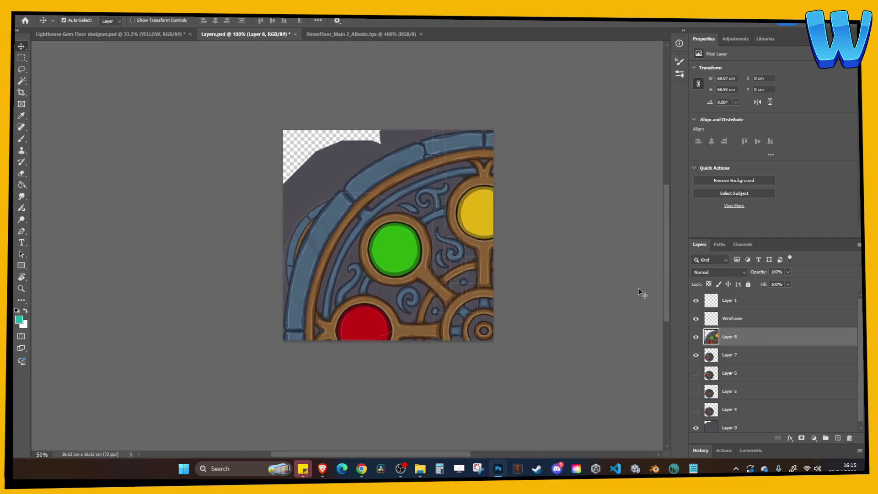
# Scale and nudge the new Layer 8 so it fits over the emblem disc.
pyautogui.hotkey('ctrl', 't')
pyautogui.moveTo(305, 166)
pyautogui.mouseDown()
pyautogui.moveTo(402, 264)
pyautogui.moveTo(325, 242)
pyautogui.mouseUp()
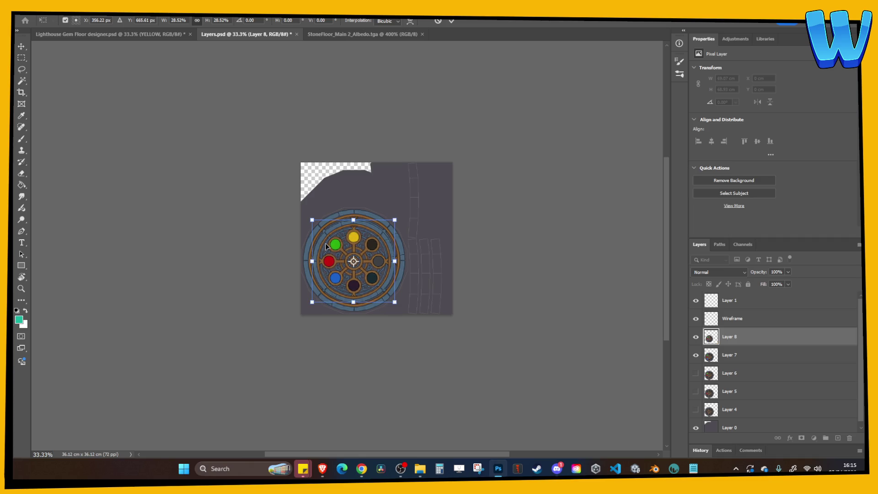
pyautogui.hotkey('ctrl', '+')
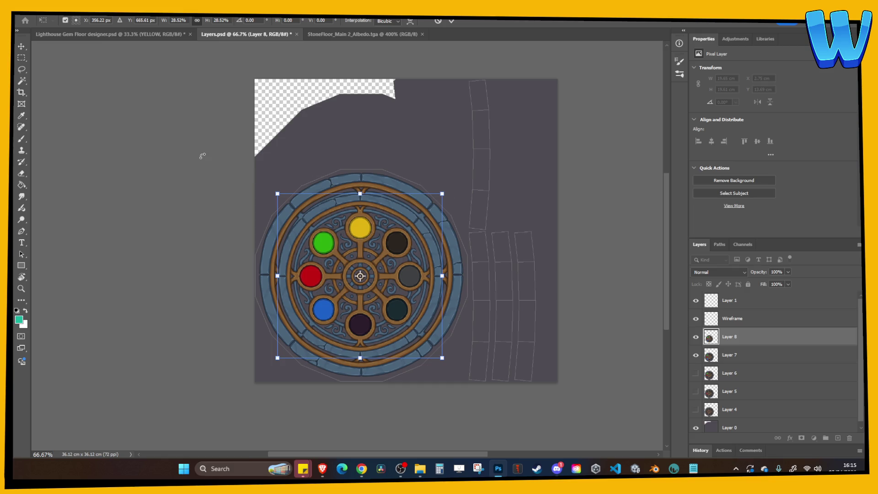
pyautogui.hotkey('ctrl', '+')
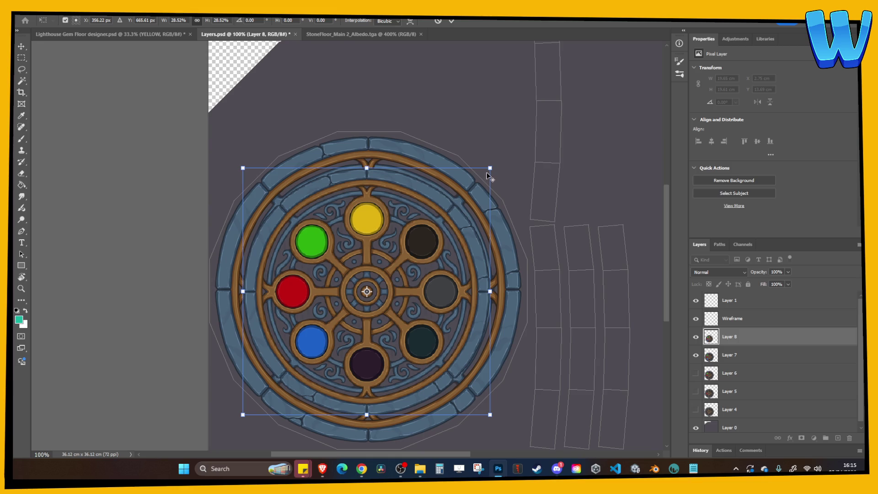
pyautogui.moveTo(490, 168); pyautogui.dragTo(520, 138)
pyautogui.press('Right')
pyautogui.press('Right')
pyautogui.press('Right')
pyautogui.press('Up')
pyautogui.press('Up')
pyautogui.press('Up')
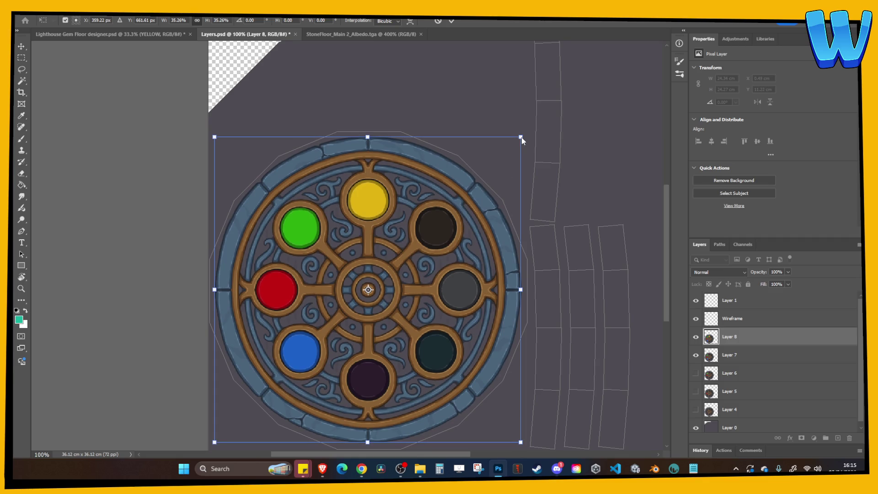
pyautogui.press('Return')
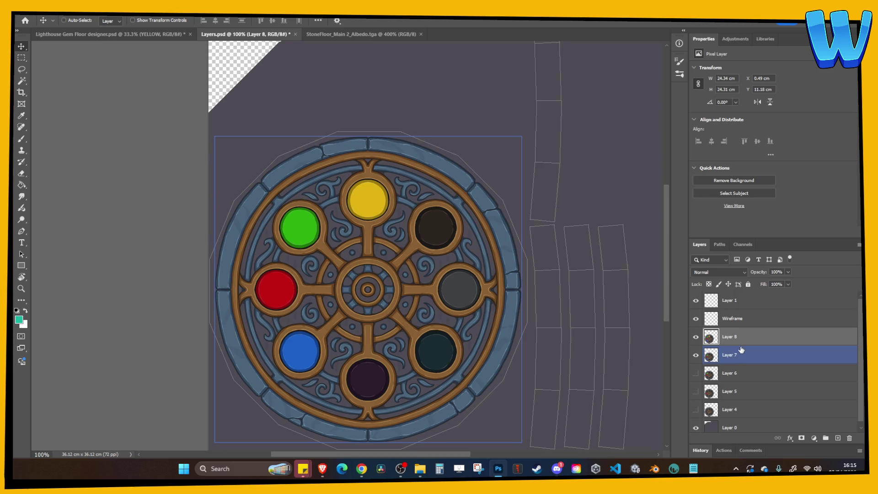
# Toggle Layer 8 on and off to compare the emblem with and without the yellow gem.
pyautogui.click(697, 337)
pyautogui.click(697, 337)
pyautogui.click(696, 337)
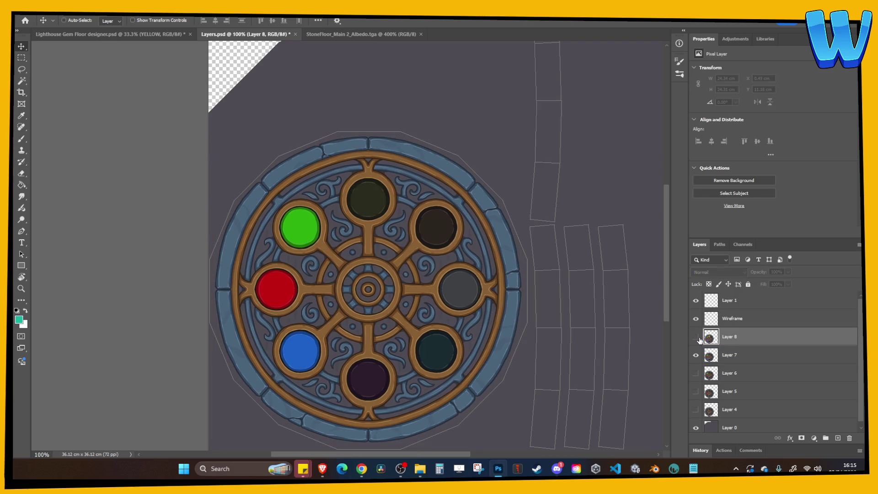
pyautogui.click(696, 337)
pyautogui.click(699, 355)
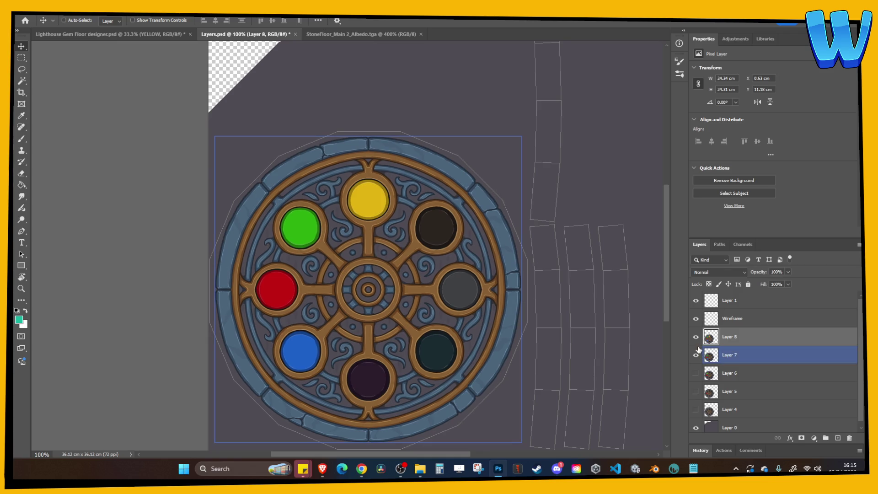
pyautogui.click(697, 337)
pyautogui.click(696, 338)
pyautogui.click(696, 337)
pyautogui.click(699, 339)
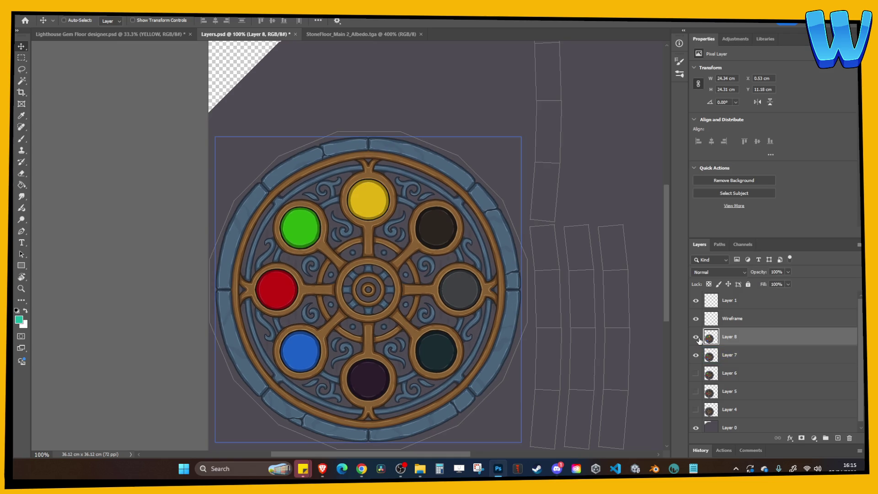
pyautogui.click(699, 340)
pyautogui.click(699, 340)
pyautogui.click(698, 339)
pyautogui.click(696, 337)
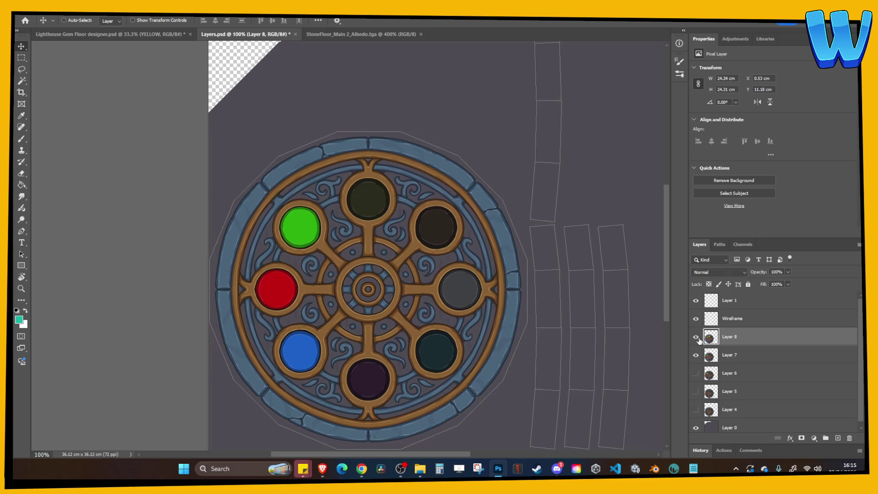
# Restore visibility of Layers 7 and 4 and select Layers 7 through 4.
pyautogui.click(696, 355)
pyautogui.click(711, 357)
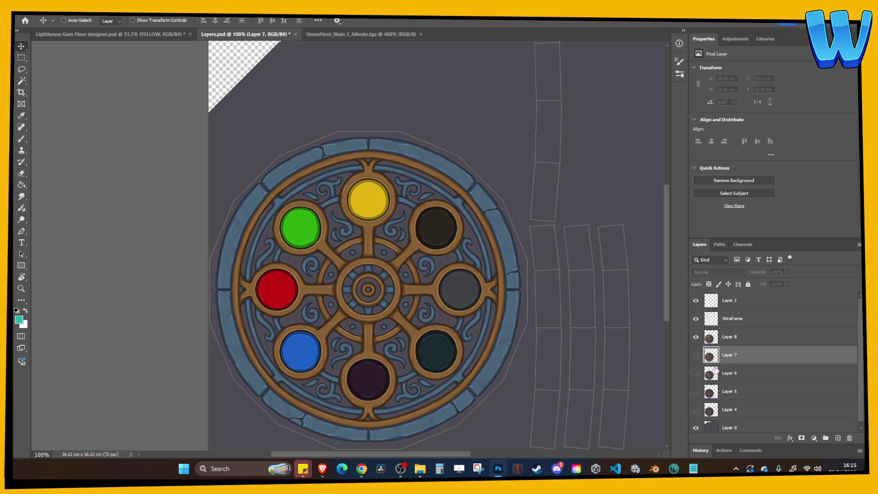
pyautogui.keyDown('shift'); pyautogui.click(722, 409); pyautogui.keyUp('shift')
pyautogui.click(696, 410)
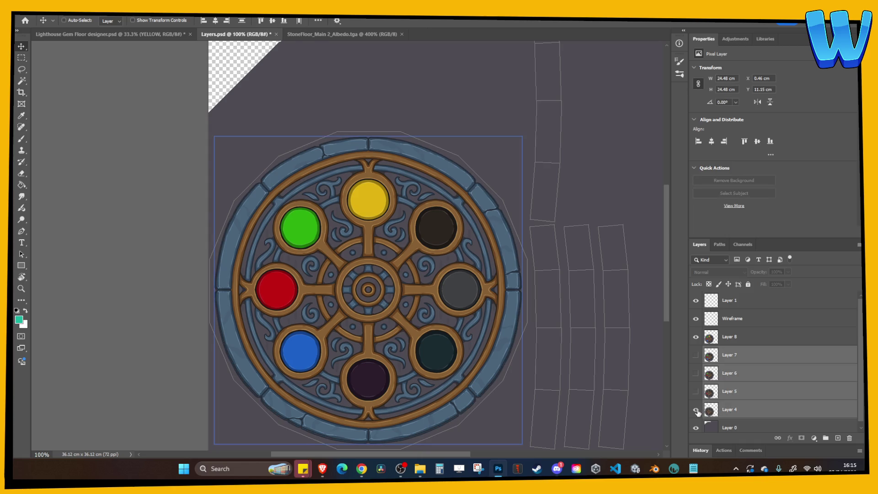
pyautogui.click(730, 336)
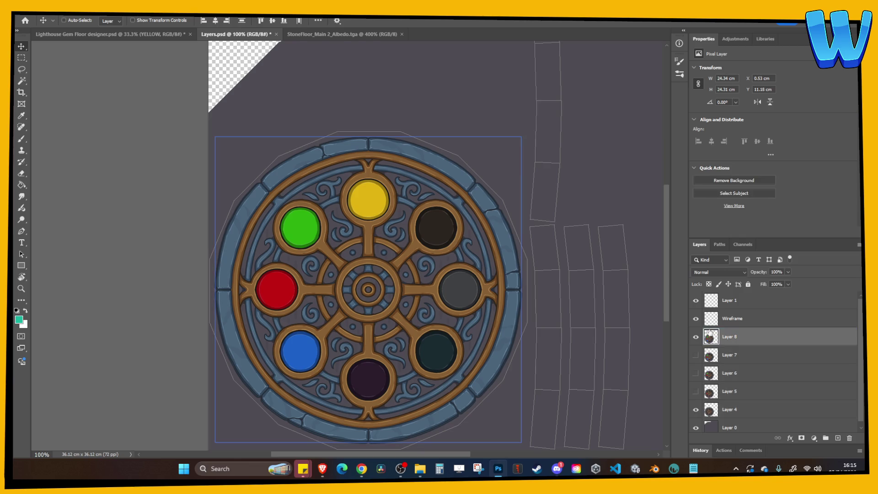
pyautogui.click(696, 409)
pyautogui.click(724, 414)
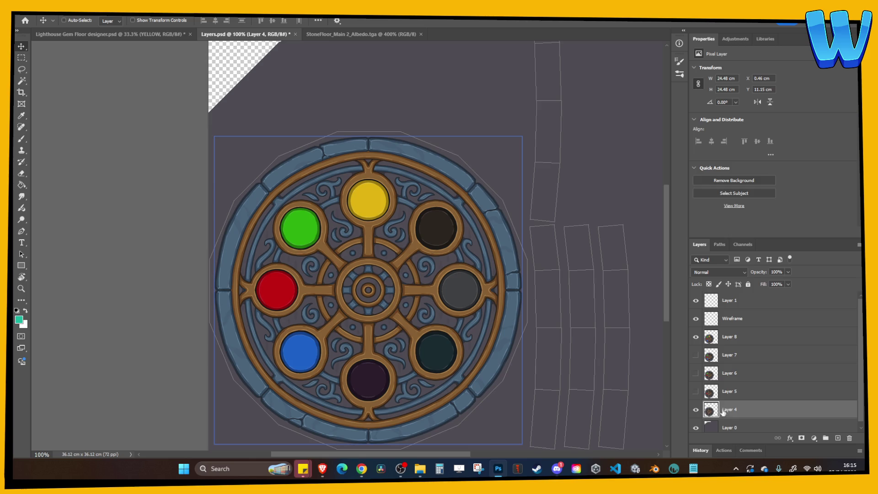
pyautogui.click(696, 355)
pyautogui.click(711, 355)
pyautogui.keyDown('shift'); pyautogui.click(721, 408); pyautogui.keyUp('shift')
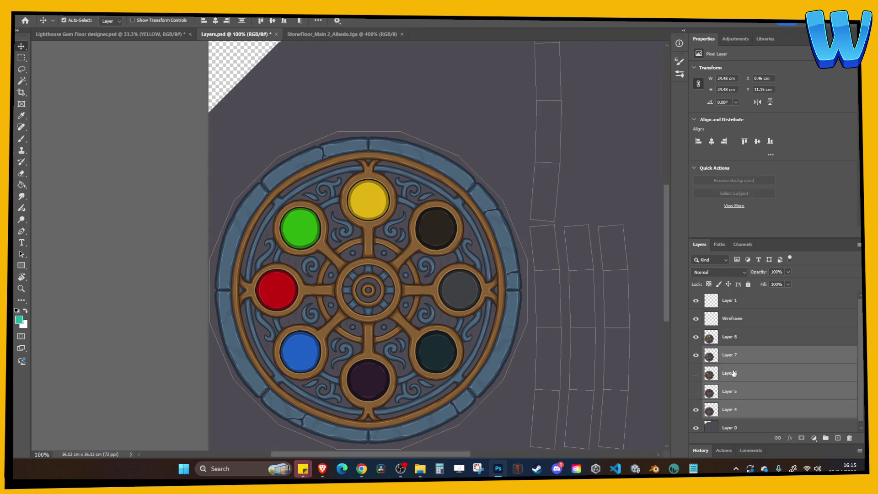
# Compare with the lit gem layers hidden, then delete Layers 7, 6 and 5.
pyautogui.click(695, 391)
pyautogui.click(696, 336)
pyautogui.click(696, 355)
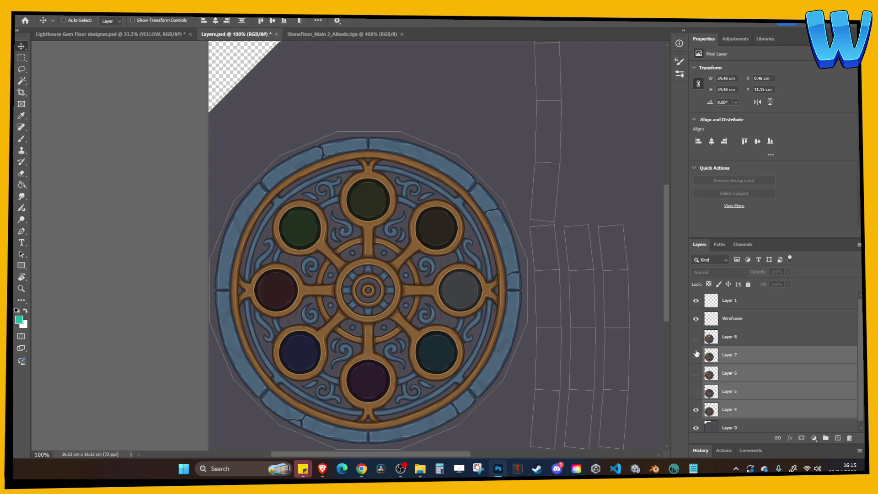
pyautogui.click(696, 355)
pyautogui.click(695, 337)
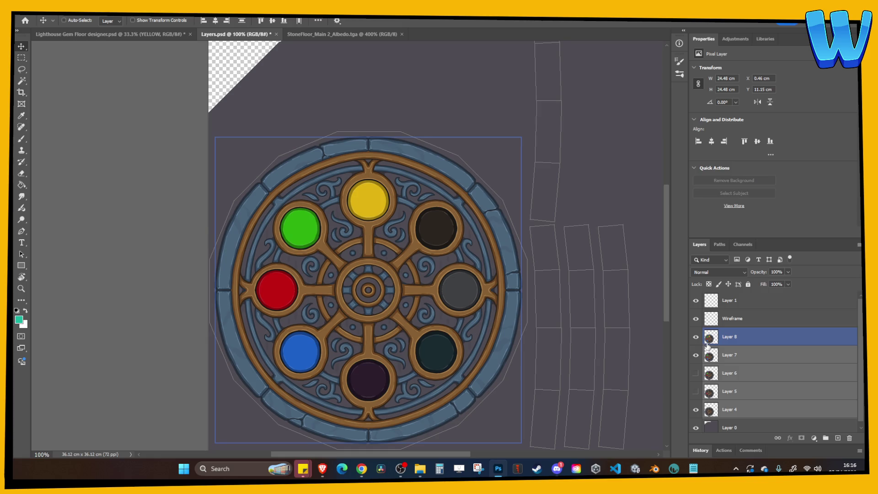
pyautogui.click(708, 357)
pyautogui.keyDown('shift'); pyautogui.click(727, 392); pyautogui.keyUp('shift')
pyautogui.press('Delete')
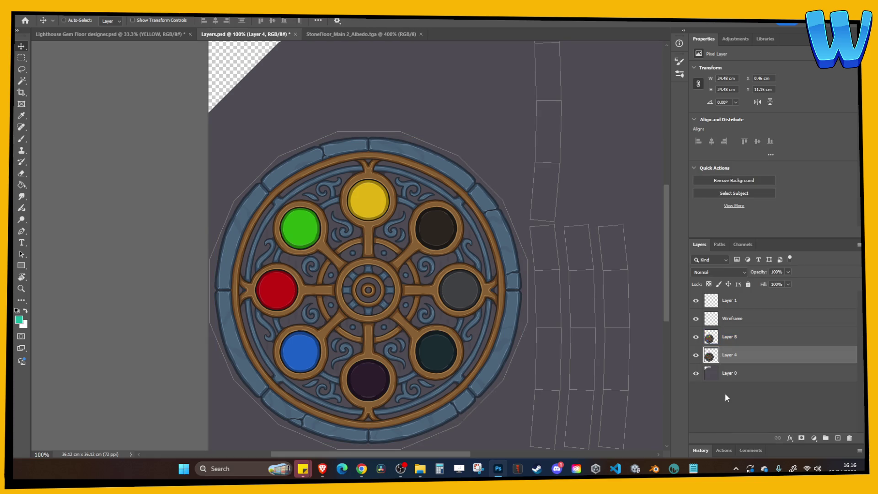
# Enlarge Layer 8 slightly with Free Transform to fit the emblem.
pyautogui.click(721, 338)
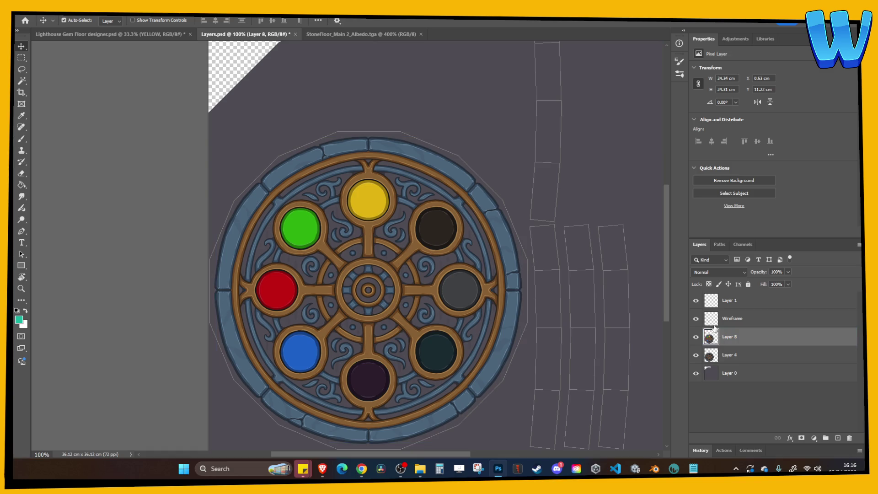
pyautogui.hotkey('ctrl', 't')
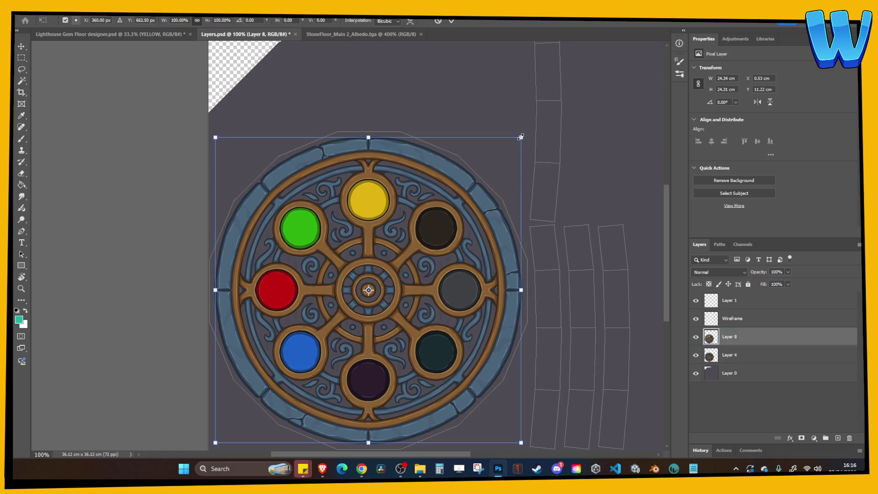
pyautogui.moveTo(521, 135); pyautogui.dragTo(522, 135)
pyautogui.press('Return')
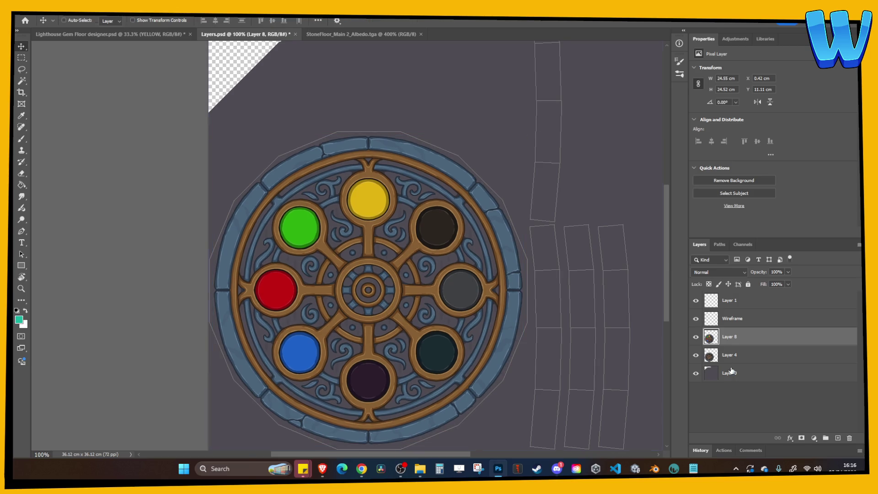
# Toggle Layer 8 to check the yellow gem, hide Layer 4, and save Layers.psd.
pyautogui.click(696, 337)
pyautogui.click(696, 339)
pyautogui.click(696, 338)
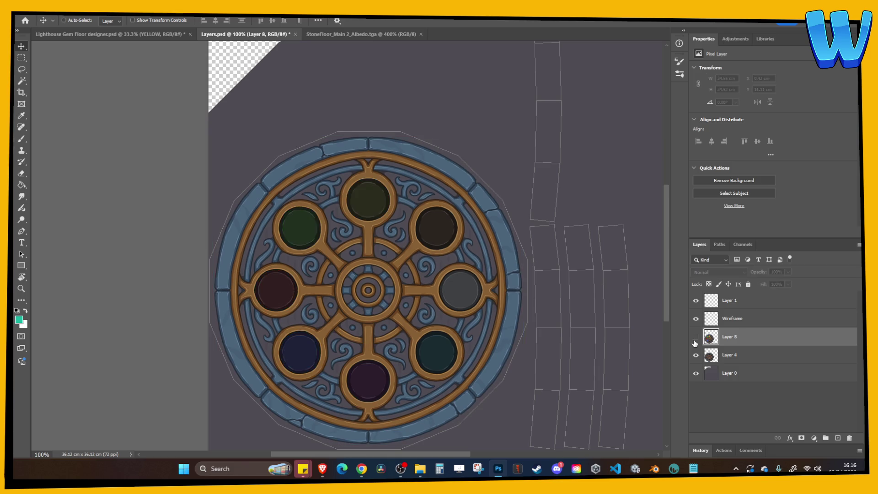
pyautogui.click(696, 338)
pyautogui.click(696, 339)
pyautogui.click(696, 338)
pyautogui.click(696, 355)
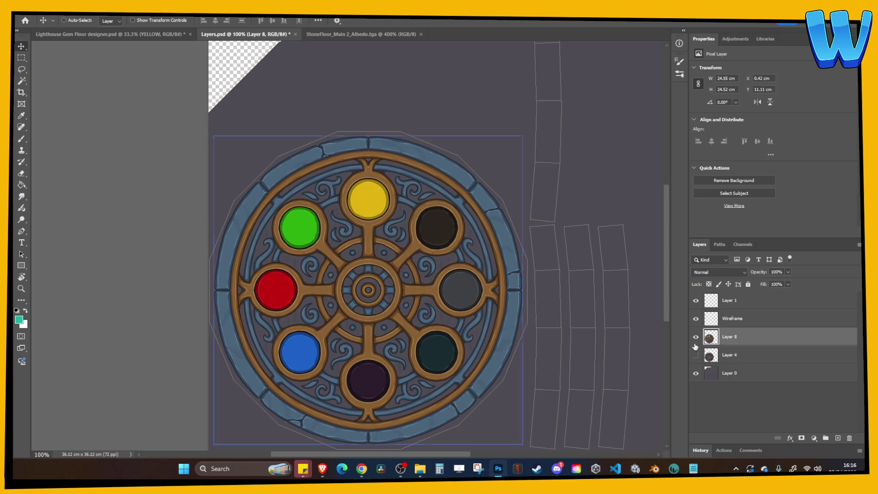
pyautogui.hotkey('ctrl', 's')
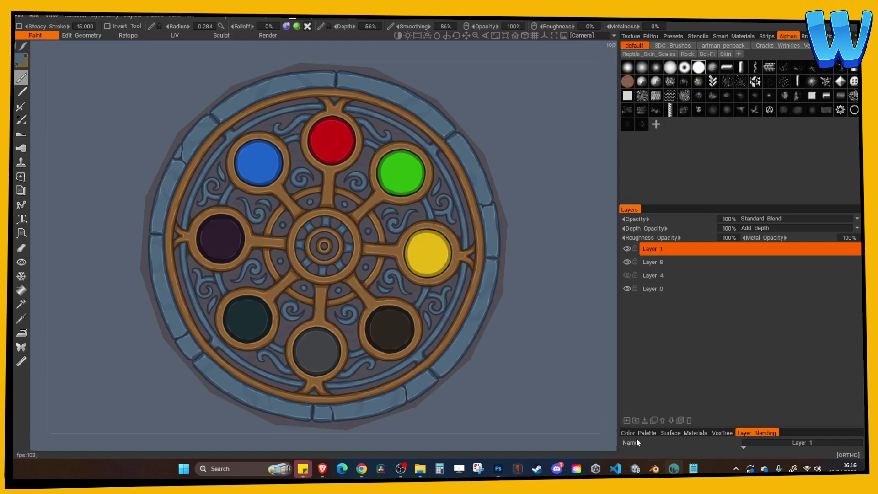
# Export the emblem texture from 3DCoat with prefix Floor Emblem DISC 4, then return to Photoshop.
pyautogui.click(19, 15)
pyautogui.click(53, 138)
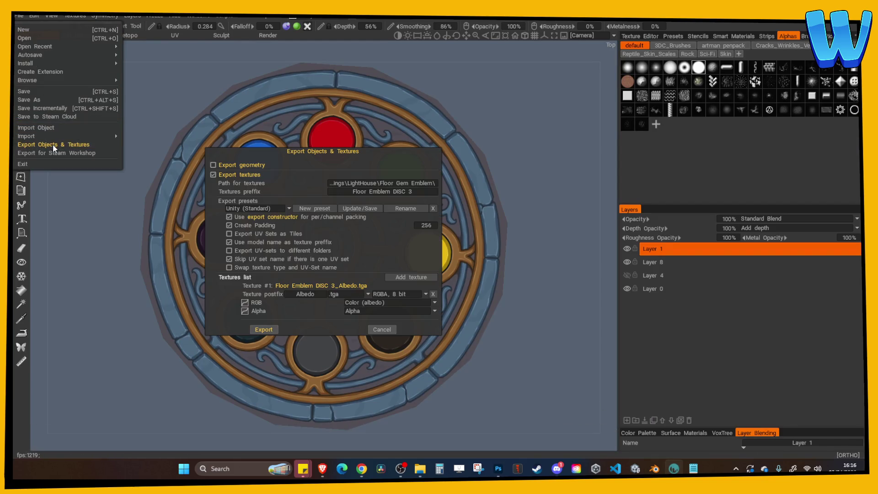
pyautogui.click(404, 192)
pyautogui.press('End')
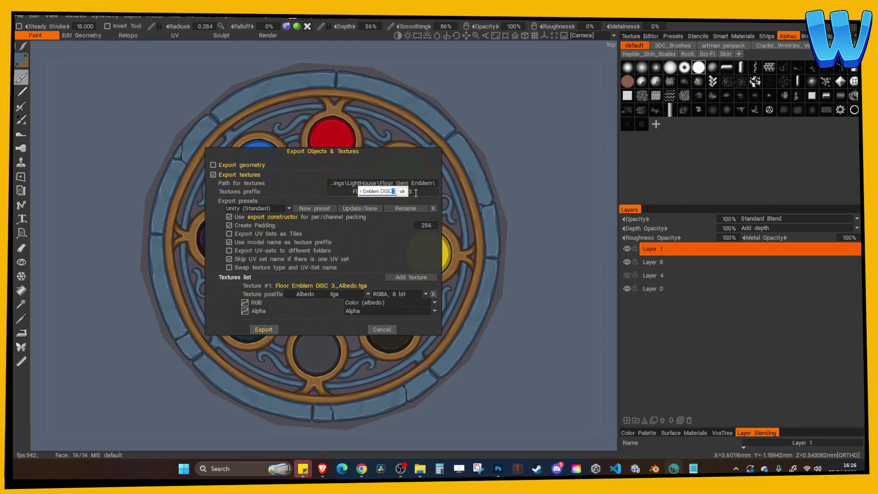
pyautogui.press('BackSpace')
pyautogui.write('4')
pyautogui.press('Return')
pyautogui.press('Return')
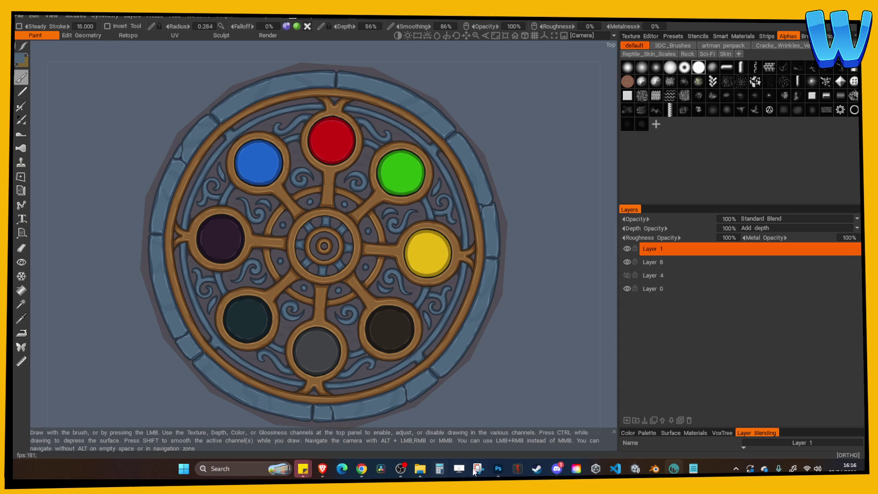
pyautogui.click(498, 468)
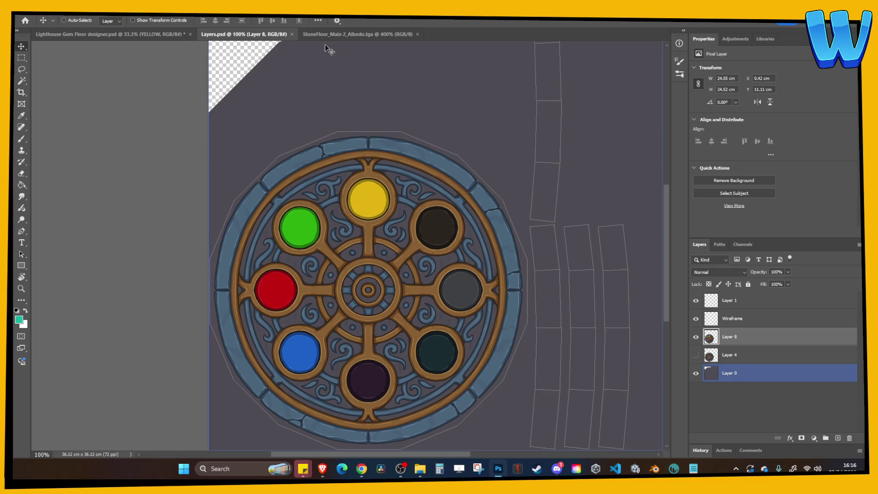
# Show the PINK gem layer in the designer, Merge Visible, and drag the result into Layers.psd.
pyautogui.click(163, 36)
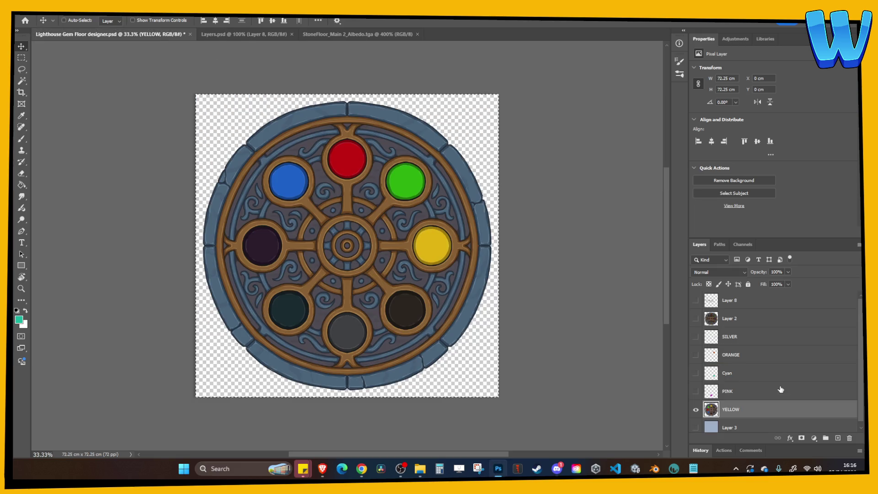
pyautogui.click(757, 391)
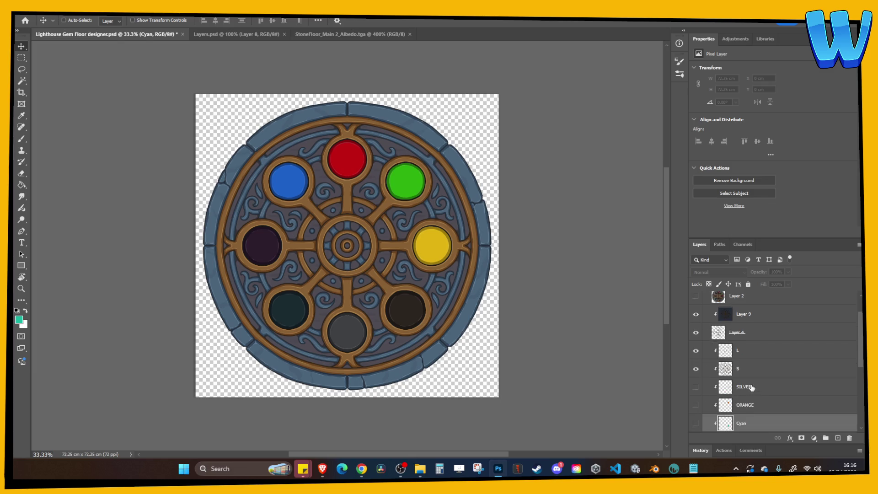
pyautogui.click(730, 352)
pyautogui.rightClick(730, 353)
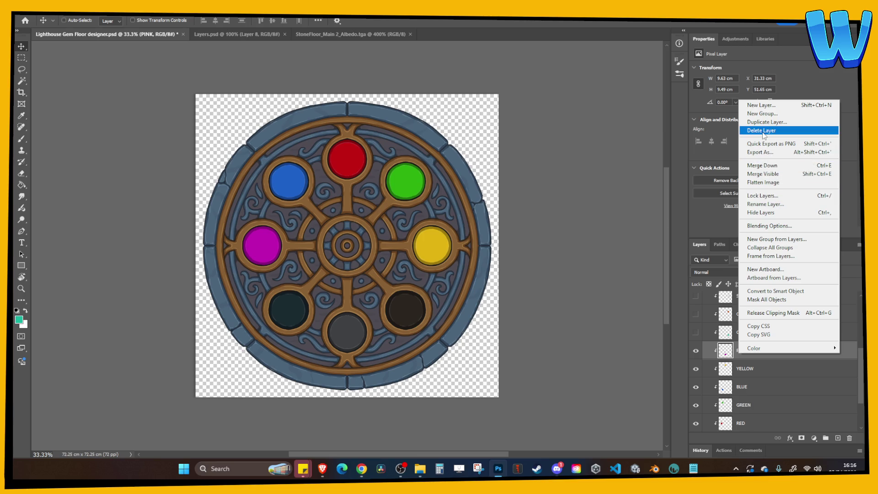
pyautogui.click(767, 174)
pyautogui.moveTo(282, 29)
pyautogui.mouseDown()
pyautogui.moveTo(267, 32)
pyautogui.moveTo(654, 274)
pyautogui.mouseUp()
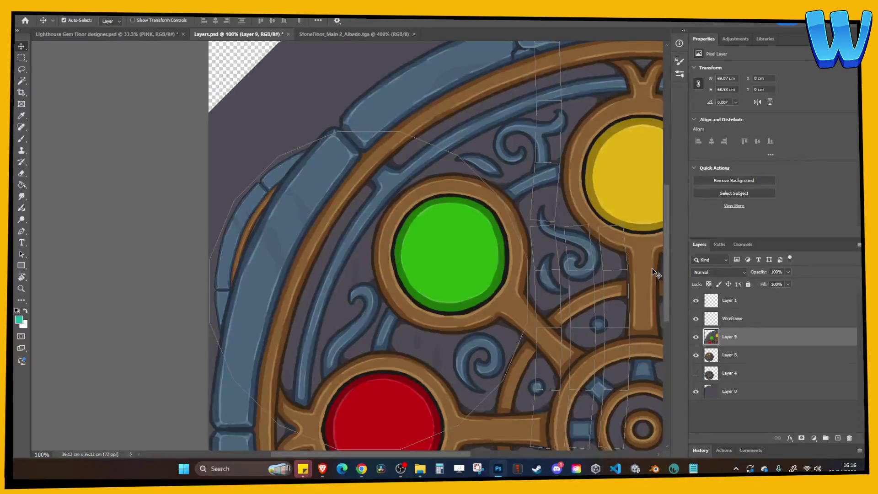
# Scale and nudge Layer 9 so it lines up over the emblem disc.
pyautogui.hotkey('ctrl', '-')
pyautogui.hotkey('ctrl', 't')
pyautogui.moveTo(275, 123)
pyautogui.mouseDown()
pyautogui.moveTo(365, 172)
pyautogui.moveTo(454, 304)
pyautogui.mouseUp()
pyautogui.moveTo(476, 332)
pyautogui.mouseDown()
pyautogui.moveTo(372, 261)
pyautogui.moveTo(348, 258)
pyautogui.mouseUp()
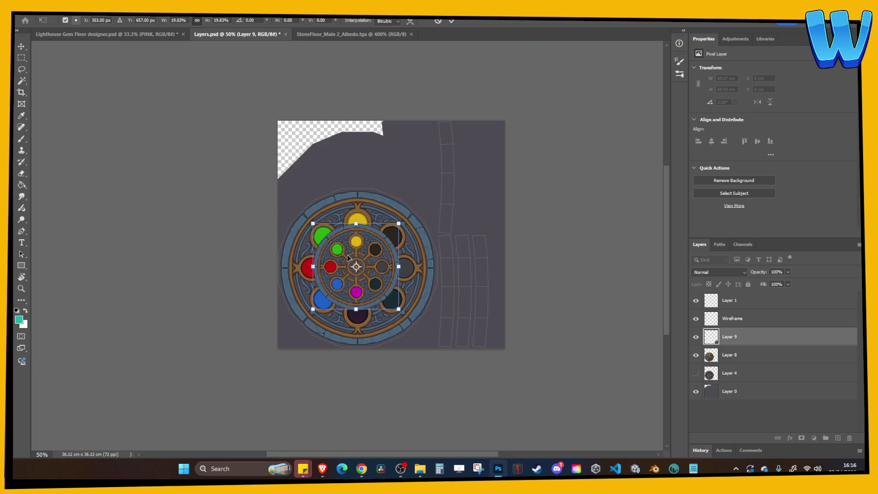
pyautogui.hotkey('ctrl', '+')
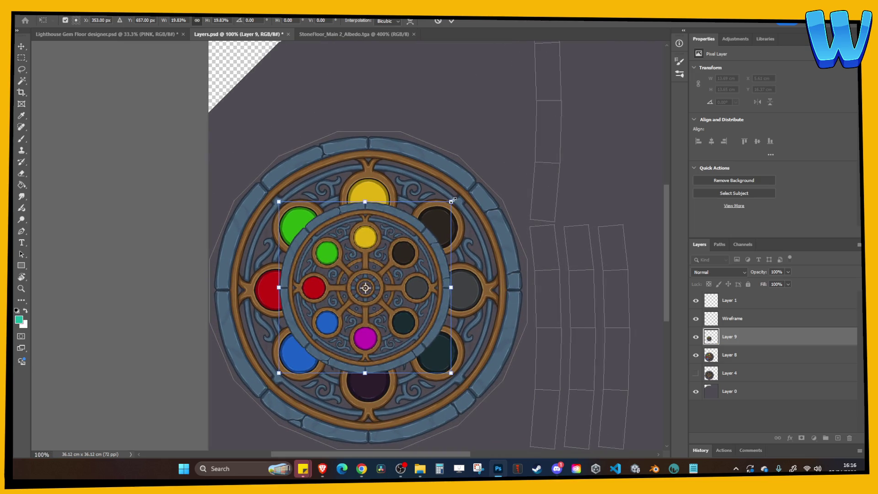
pyautogui.moveTo(453, 200); pyautogui.dragTo(519, 133)
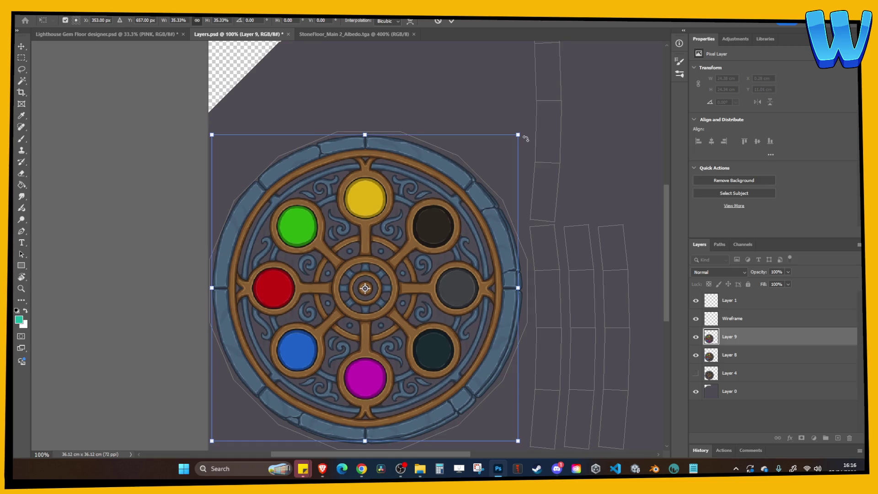
pyautogui.press('Right')
pyautogui.press('Right')
pyautogui.press('Right')
pyautogui.press('Down')
pyautogui.press('Down')
pyautogui.press('Down')
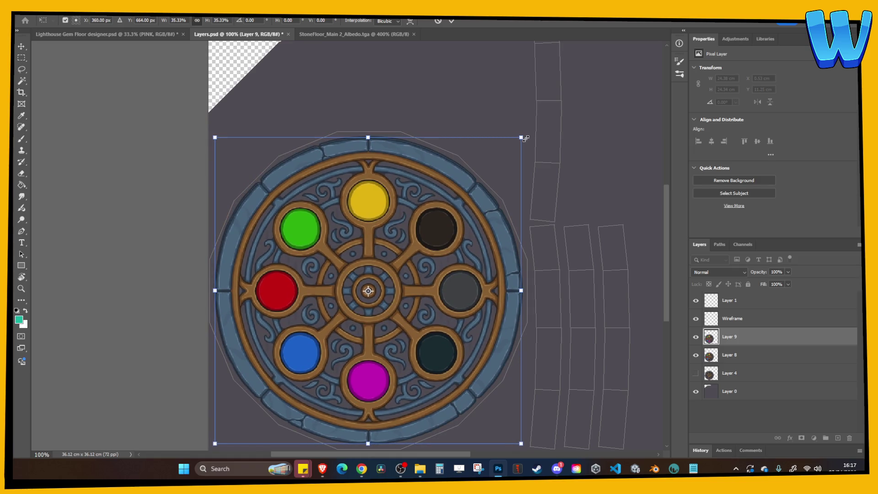
pyautogui.press('Left')
pyautogui.press('Up')
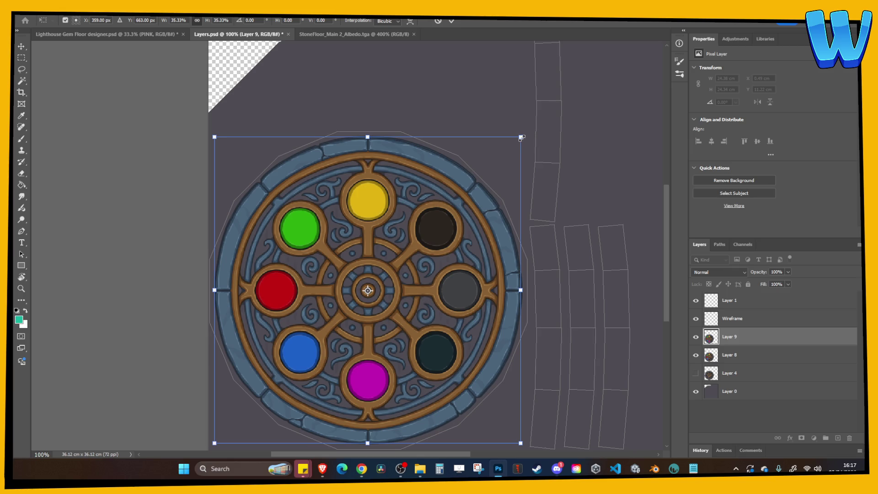
pyautogui.moveTo(522, 137); pyautogui.dragTo(521, 136)
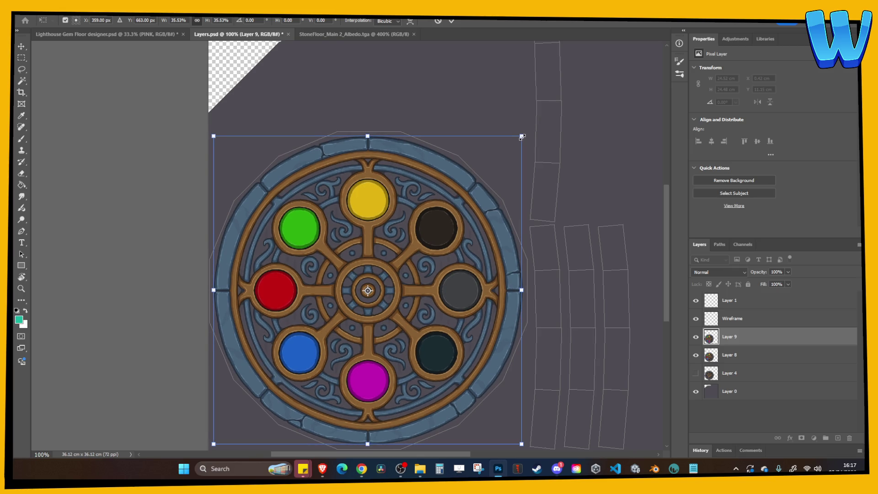
pyautogui.press('Return')
# Toggle Layer 9 to check its alignment and compare lit versus dark gems.
pyautogui.click(698, 344)
pyautogui.click(698, 344)
pyautogui.click(697, 344)
pyautogui.click(697, 344)
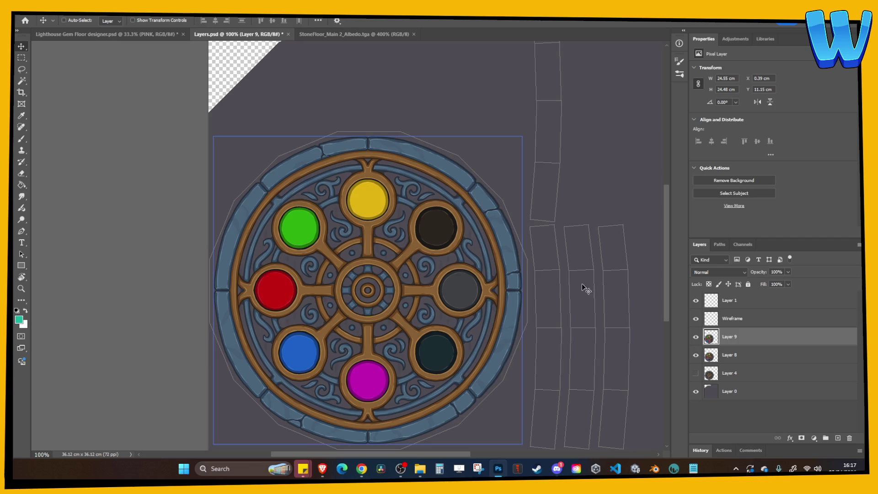
pyautogui.click(696, 339)
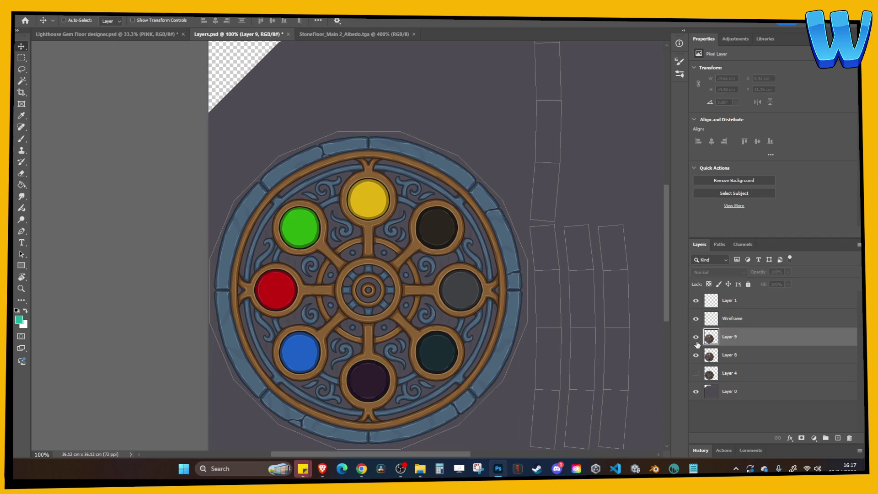
pyautogui.click(697, 341)
pyautogui.click(698, 340)
pyautogui.click(698, 341)
pyautogui.click(697, 351)
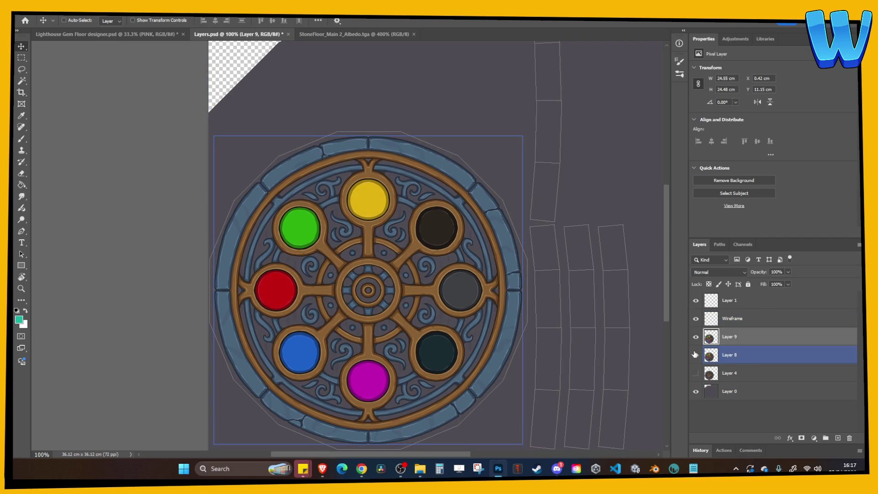
# Compare the variants by toggling Layer 8, leaving Layer 9 shown and Layer 4 hidden.
pyautogui.click(696, 355)
pyautogui.click(696, 356)
pyautogui.click(696, 357)
pyautogui.click(696, 357)
pyautogui.click(696, 357)
pyautogui.click(696, 342)
pyautogui.click(696, 342)
pyautogui.click(695, 342)
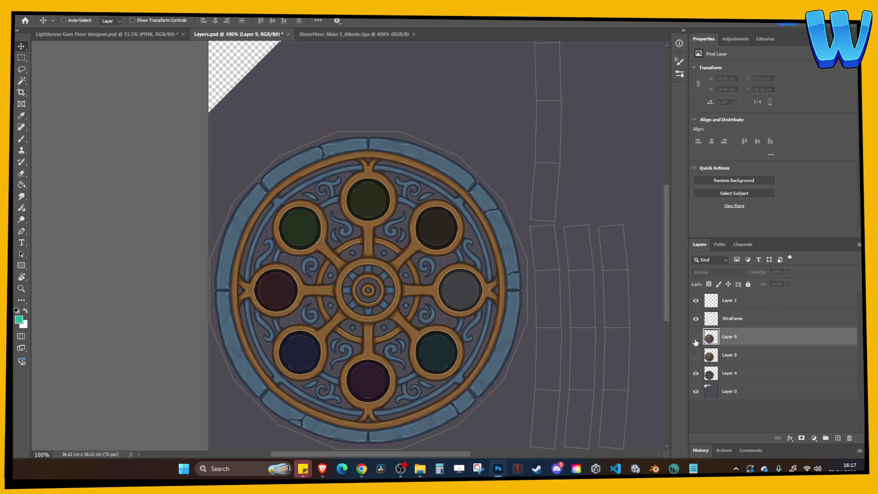
pyautogui.click(696, 340)
pyautogui.click(696, 374)
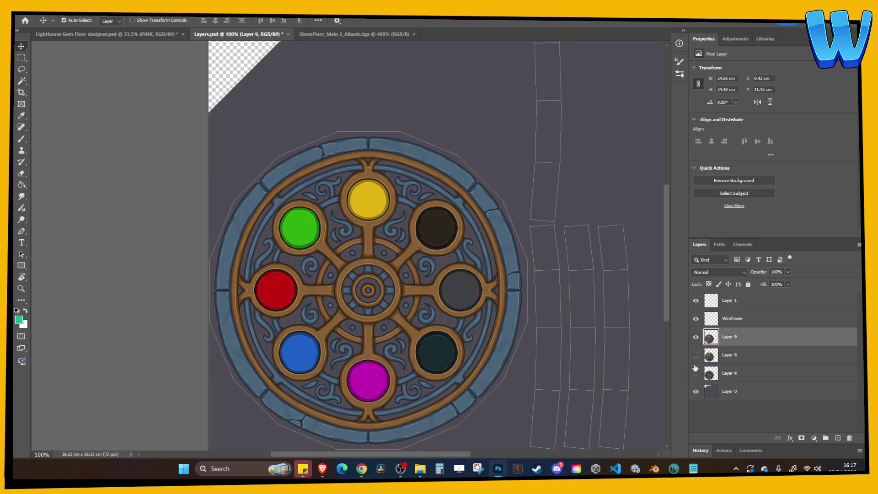
# Save Layers.psd, export the texture from 3DCoat as Floor Emblem DISC 5, and return to Photoshop.
pyautogui.hotkey('ctrl', 's')
pyautogui.hotkey('alt', 'Tab')
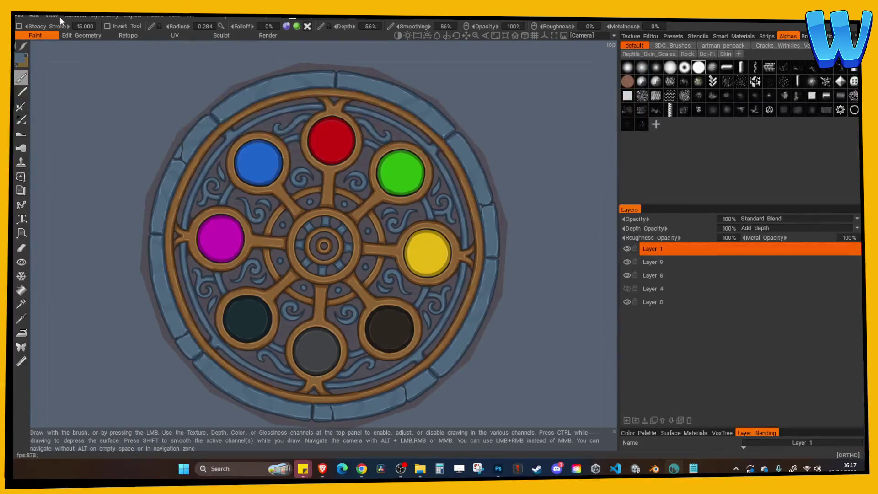
pyautogui.click(20, 15)
pyautogui.click(51, 145)
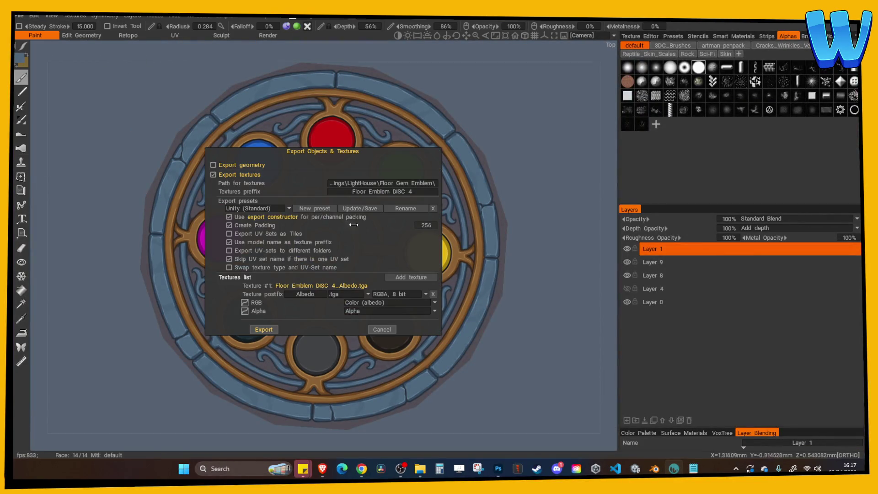
pyautogui.click(410, 192)
pyautogui.press('BackSpace')
pyautogui.press('BackSpace')
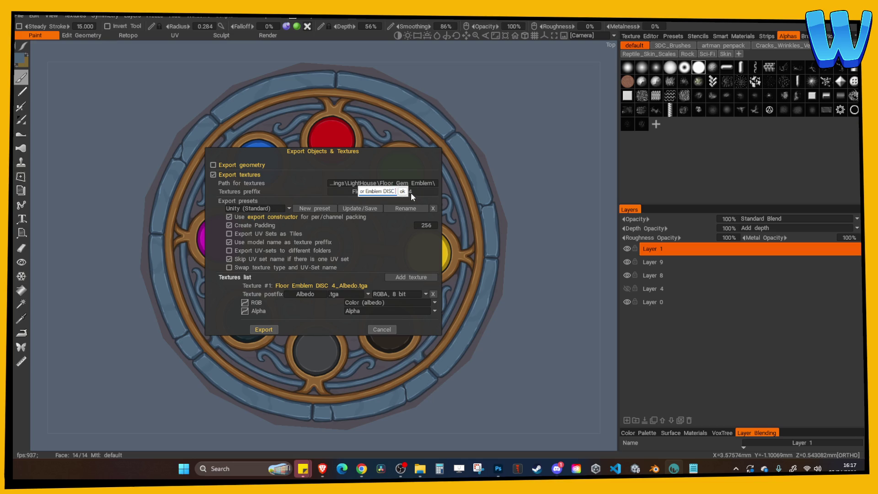
pyautogui.write('5')
pyautogui.click(403, 191)
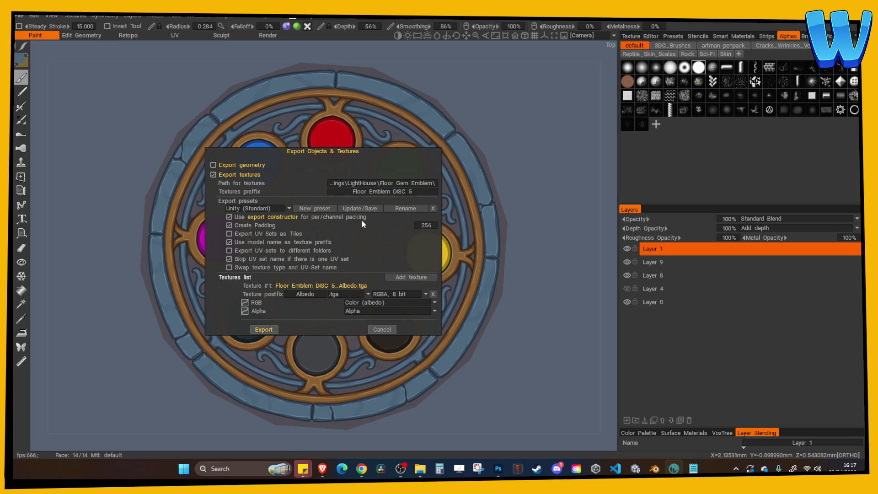
pyautogui.click(264, 329)
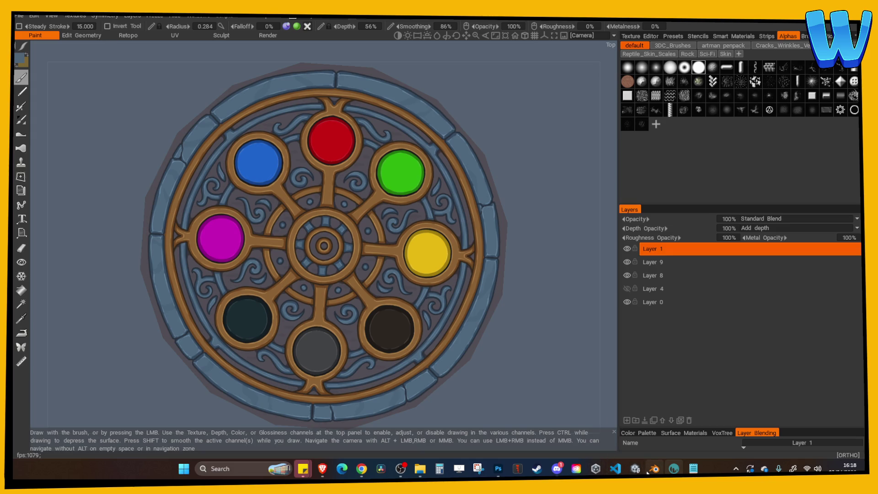
pyautogui.moveTo(646, 473)
pyautogui.click(498, 469)
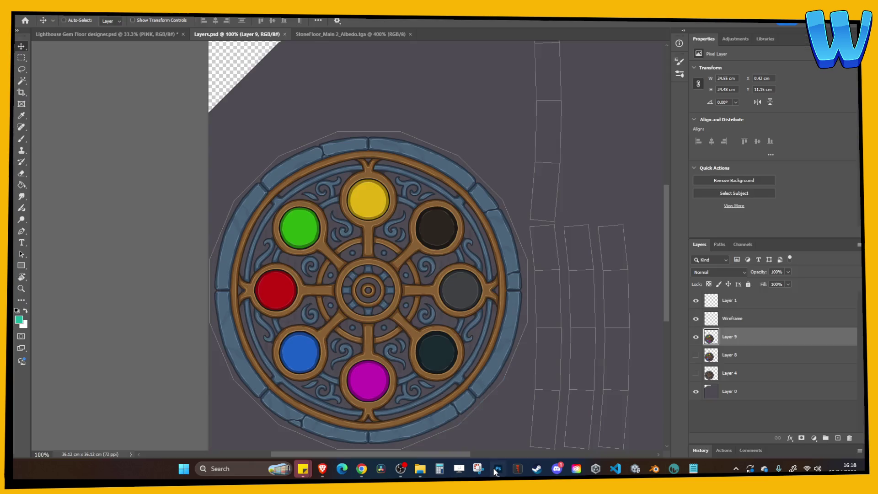
# Light the cyan gem in the Lighthouse Gem Floor designer, save, Merge Visible, and paste into Layers.psd.
pyautogui.click(160, 34)
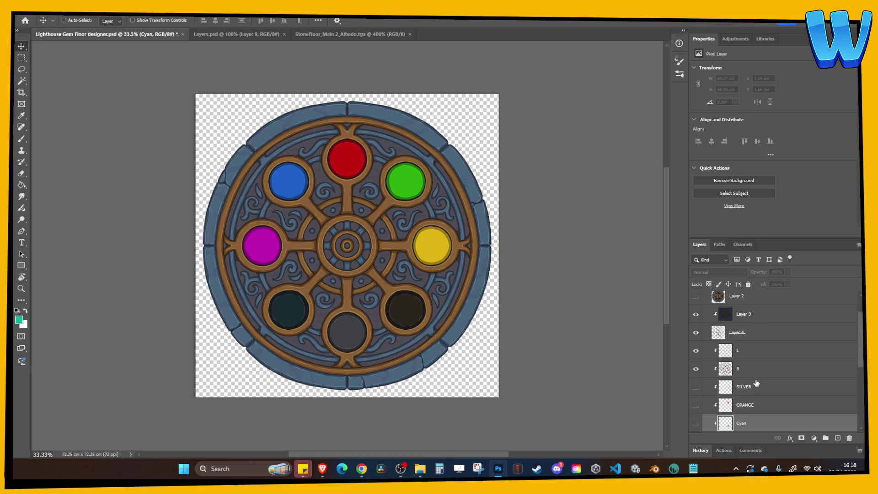
pyautogui.click(753, 384)
pyautogui.click(696, 350)
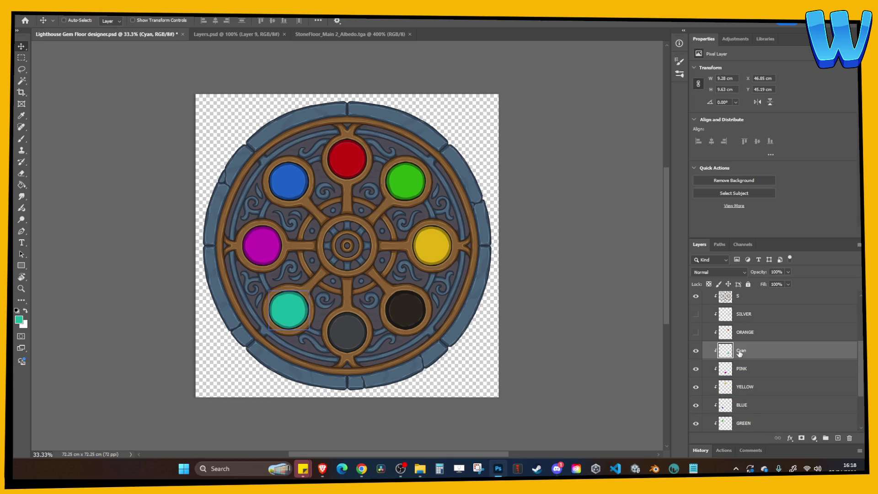
pyautogui.hotkey('ctrl', 's')
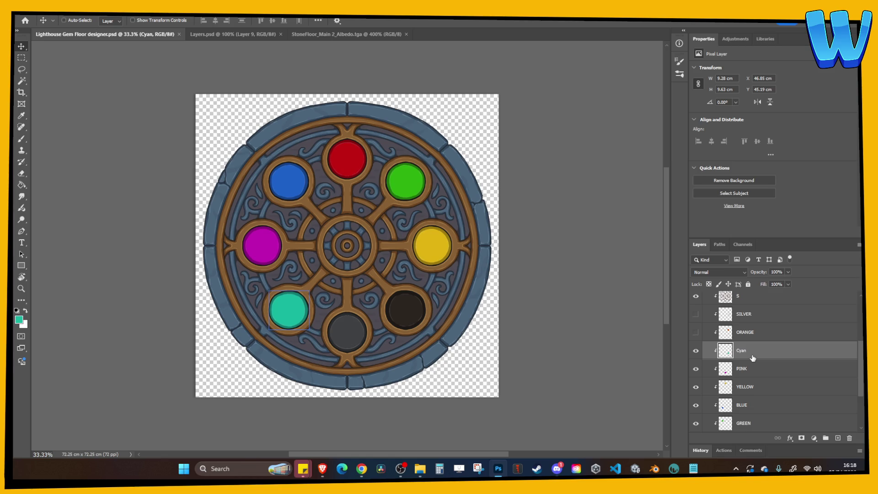
pyautogui.rightClick(753, 357)
pyautogui.click(779, 176)
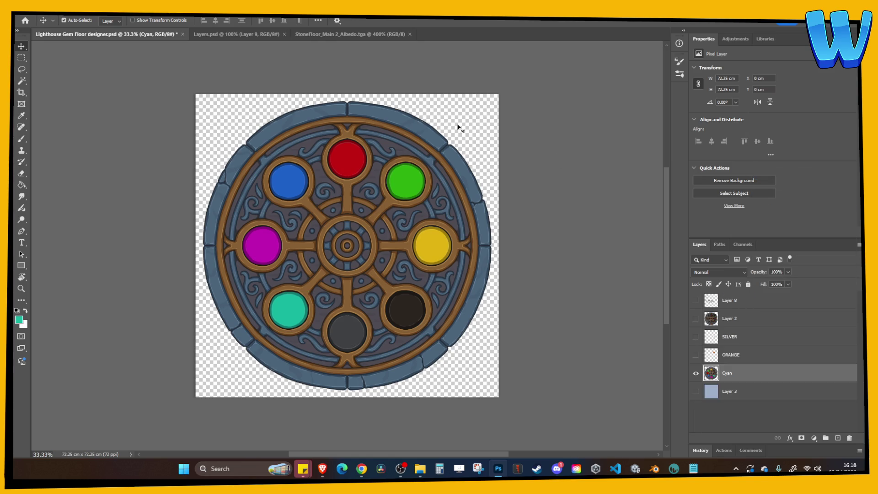
pyautogui.click(236, 35)
pyautogui.hotkey('ctrl', 'v')
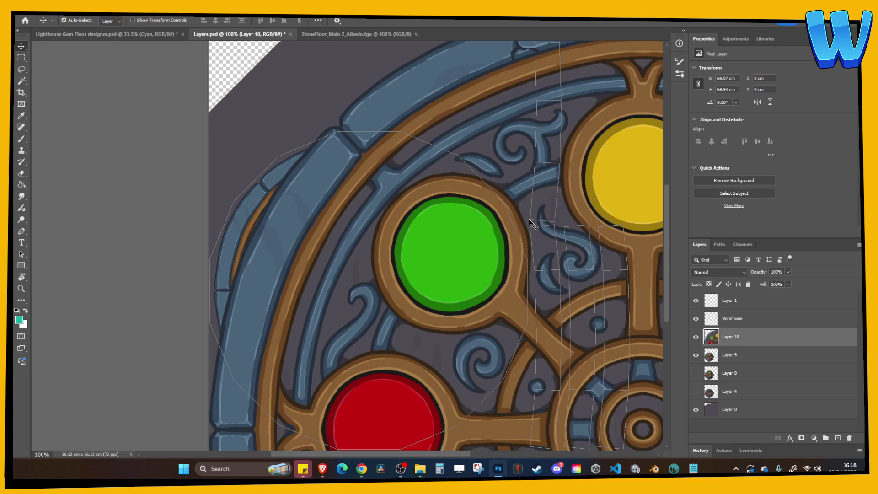
# Scale Layer 10 to about 35% and align it over the emblem's UV outline.
pyautogui.hotkey('ctrl', '-')
pyautogui.hotkey('ctrl', '-')
pyautogui.hotkey('ctrl', '-')
pyautogui.hotkey('ctrl', 't')
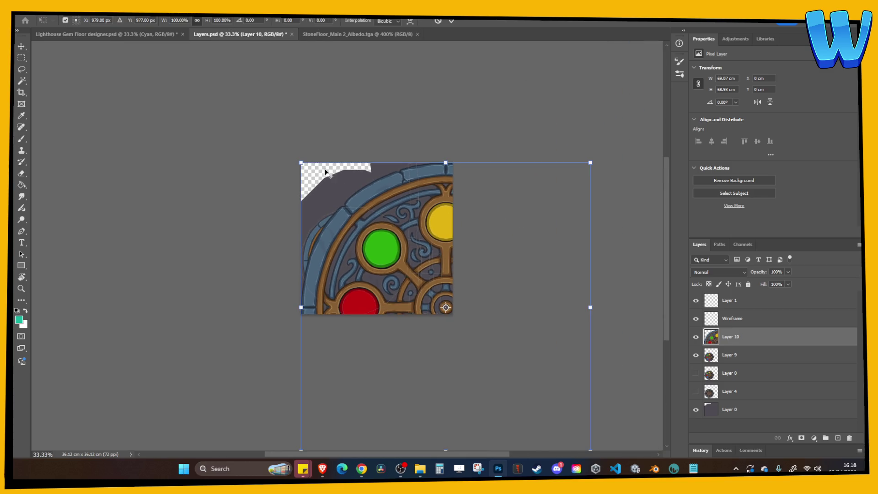
pyautogui.moveTo(301, 162)
pyautogui.mouseDown()
pyautogui.moveTo(394, 256)
pyautogui.moveTo(384, 269)
pyautogui.moveTo(308, 229)
pyautogui.mouseUp()
pyautogui.hotkey('ctrl', '+')
pyautogui.hotkey('ctrl', '+')
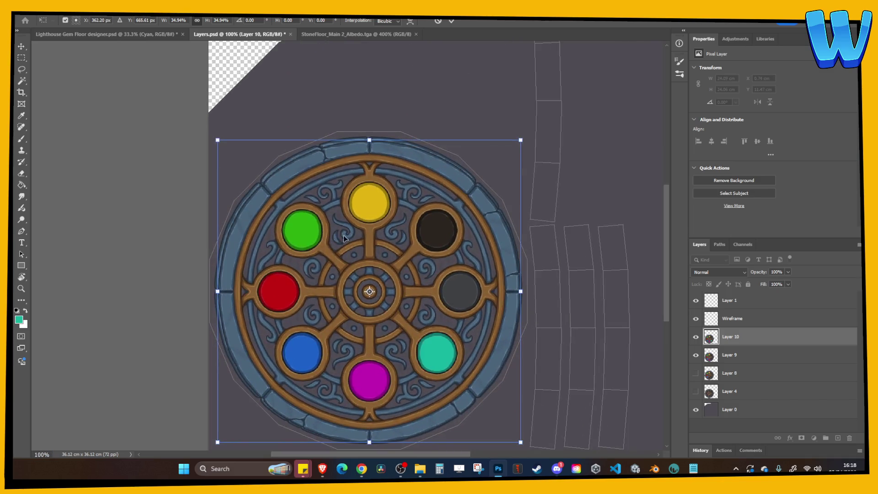
pyautogui.moveTo(520, 140); pyautogui.dragTo(527, 137)
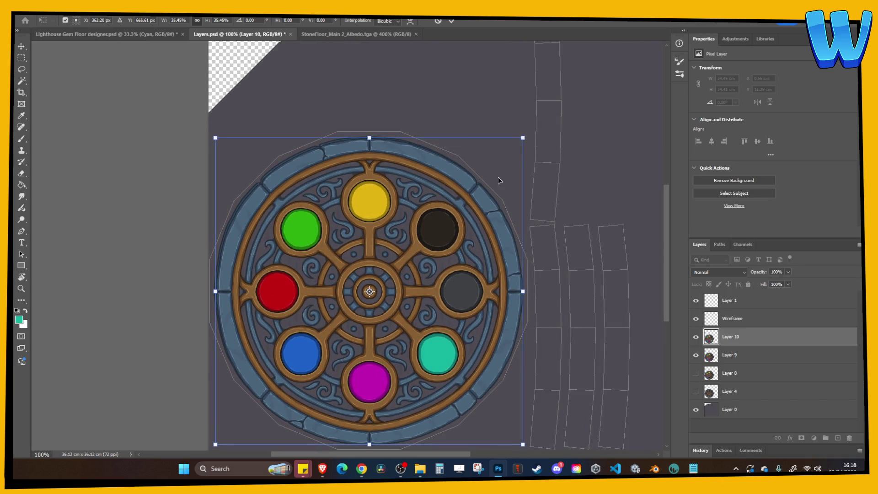
pyautogui.moveTo(500, 181); pyautogui.dragTo(498, 179)
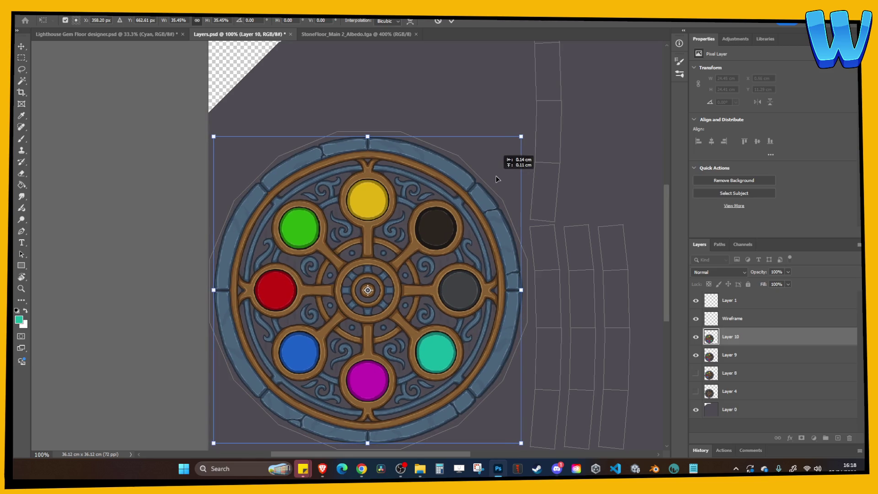
pyautogui.press('Return')
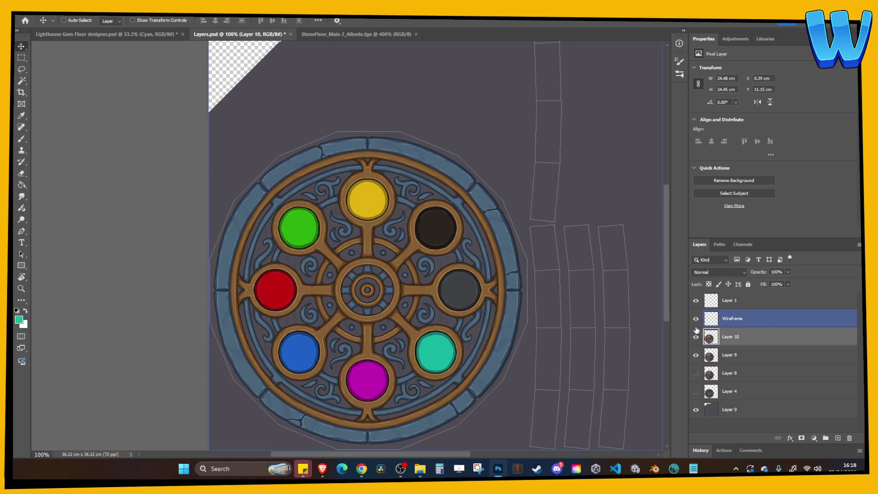
# Hide Layers 9 and 4, toggling Layer 10 to compare lit against unlit gems.
pyautogui.click(695, 355)
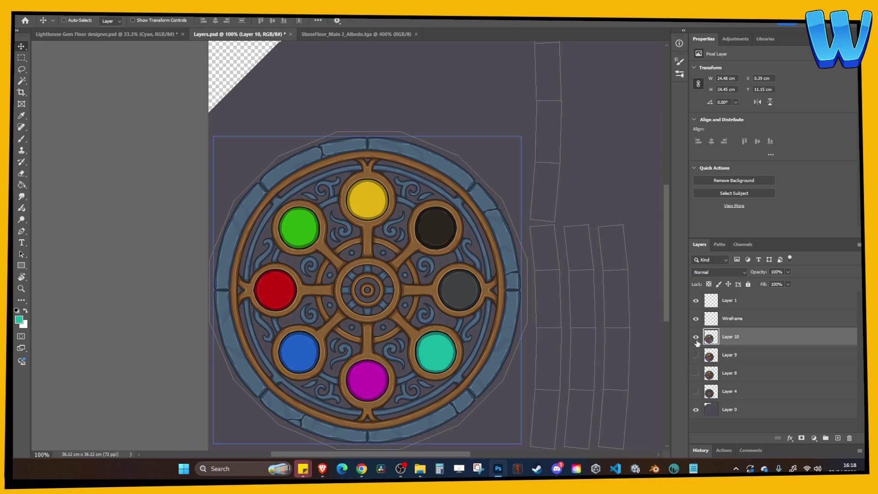
pyautogui.click(695, 337)
pyautogui.click(696, 338)
pyautogui.click(695, 392)
pyautogui.click(696, 338)
pyautogui.click(695, 338)
pyautogui.click(695, 337)
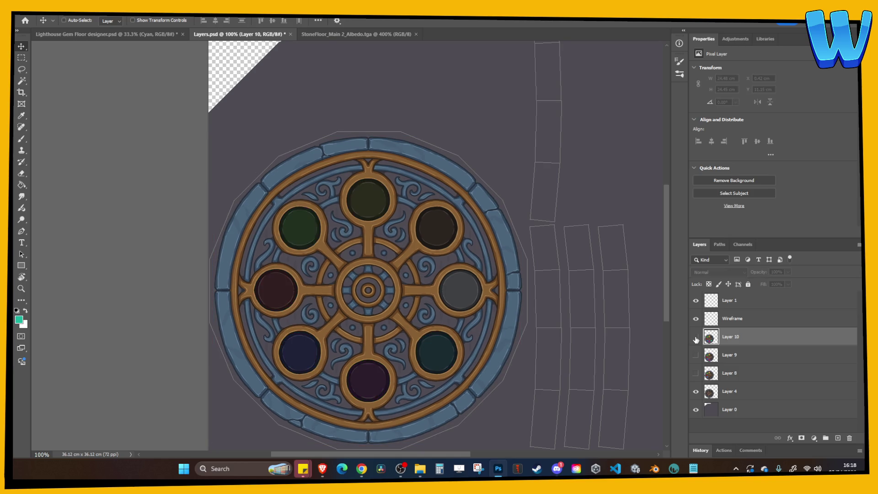
pyautogui.click(696, 337)
pyautogui.click(696, 337)
pyautogui.click(696, 338)
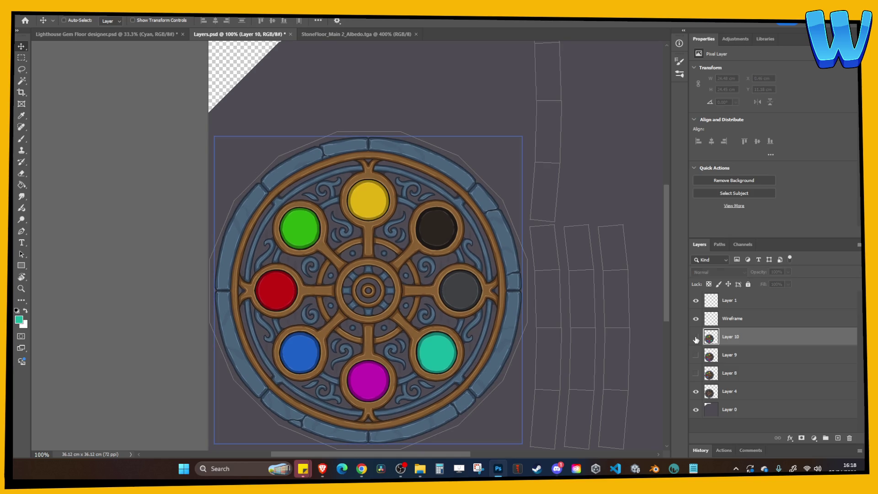
pyautogui.click(696, 337)
pyautogui.click(696, 337)
pyautogui.click(695, 338)
pyautogui.click(695, 338)
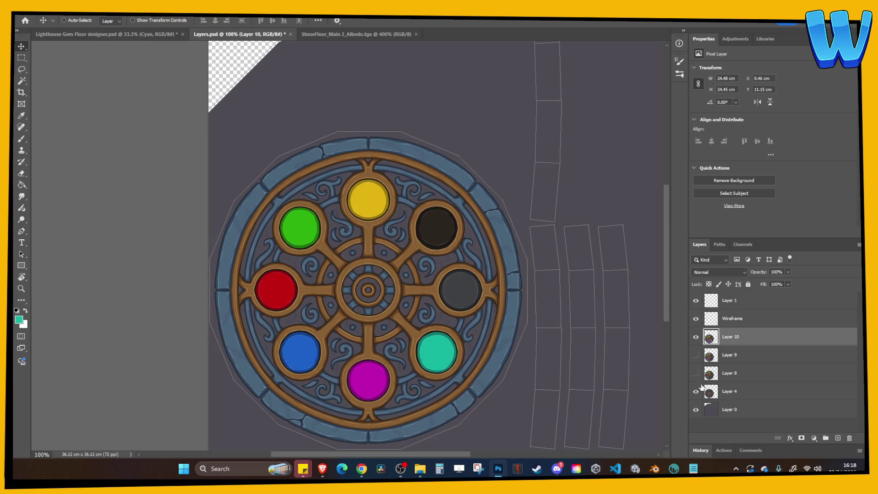
pyautogui.click(695, 392)
# Save Layers.psd, then return to 3DCoat.
pyautogui.click(32, 10)
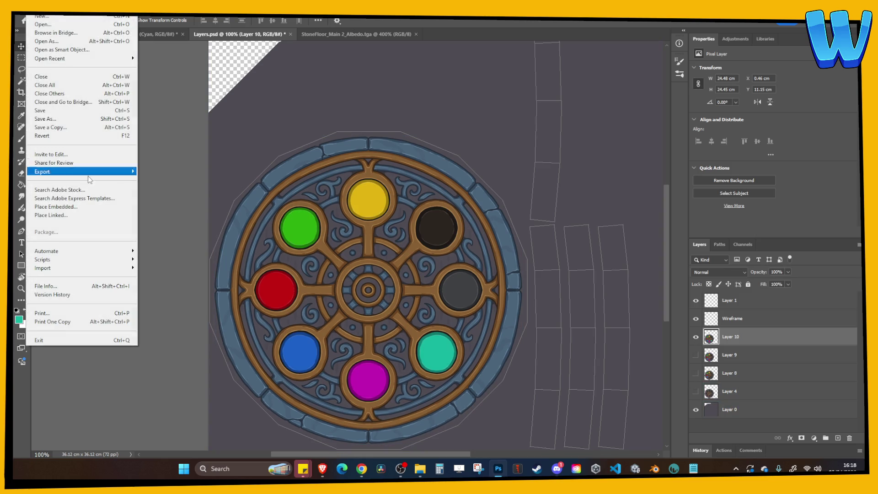
pyautogui.click(373, 173)
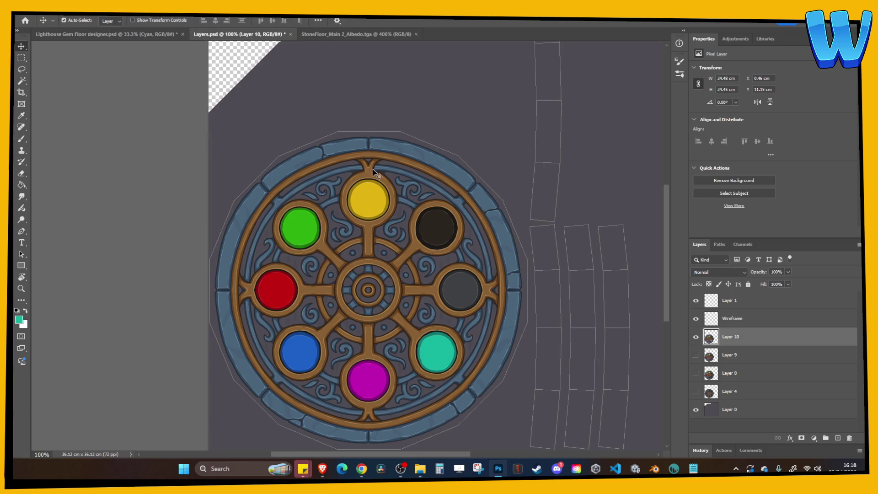
pyautogui.hotkey('ctrl', 's')
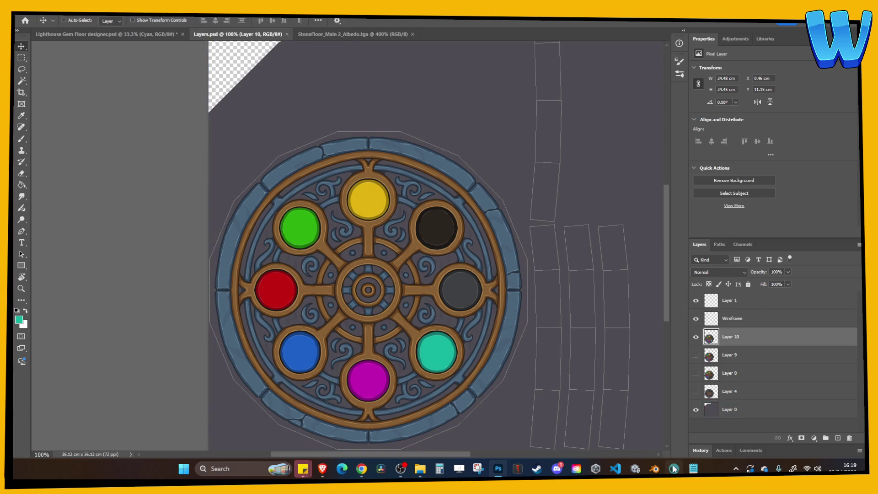
pyautogui.click(674, 469)
# Export the emblem textures from 3DCoat with the prefix Floor Emblem DISC 6.
pyautogui.click(19, 15)
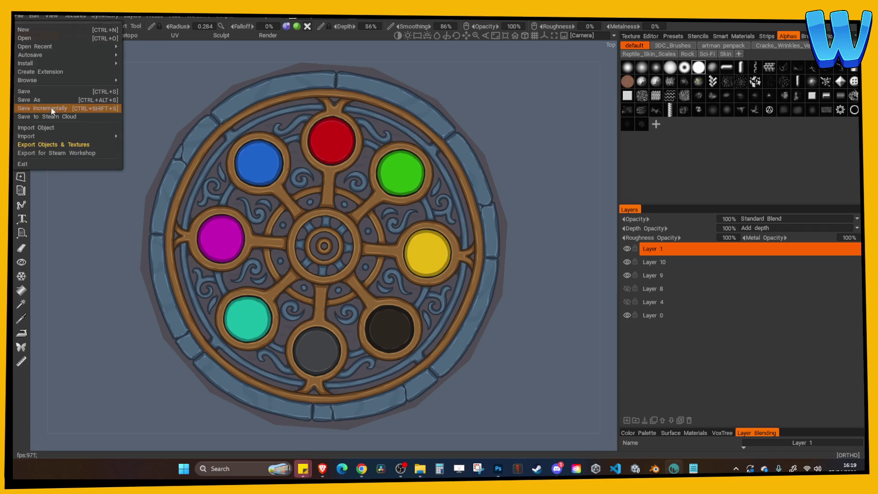
pyautogui.click(54, 144)
pyautogui.click(392, 193)
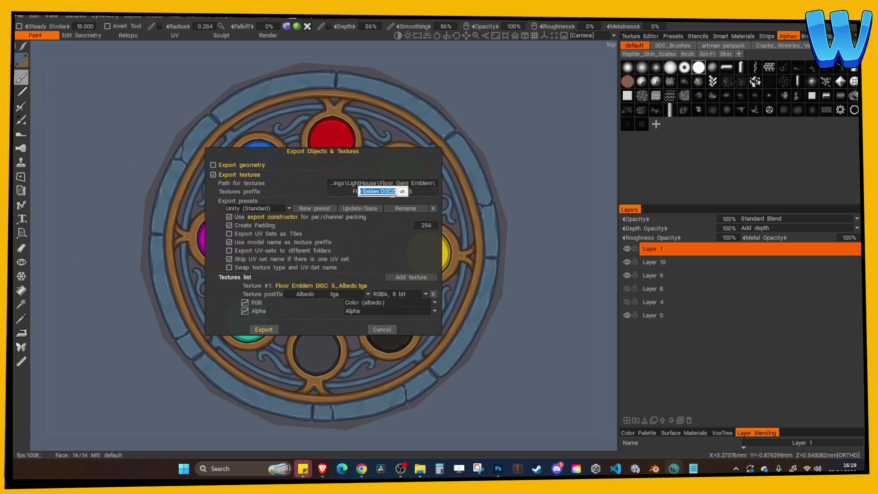
pyautogui.click(396, 192)
pyautogui.click(402, 192)
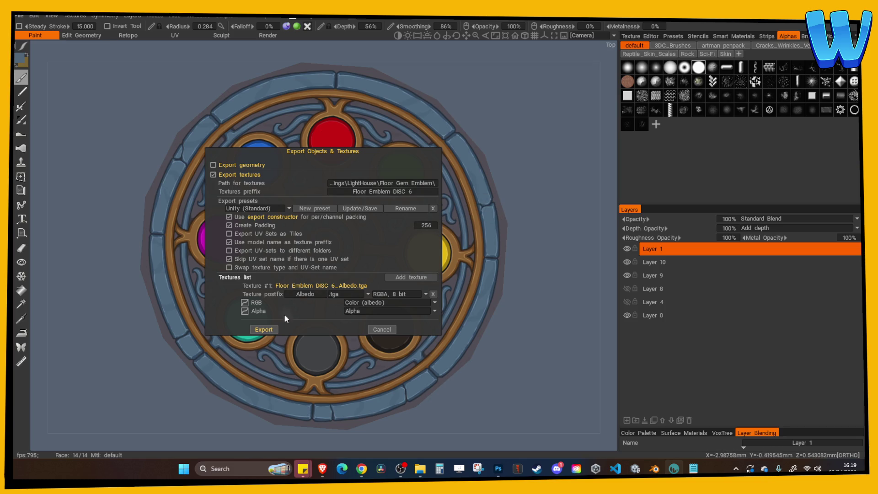
pyautogui.click(263, 329)
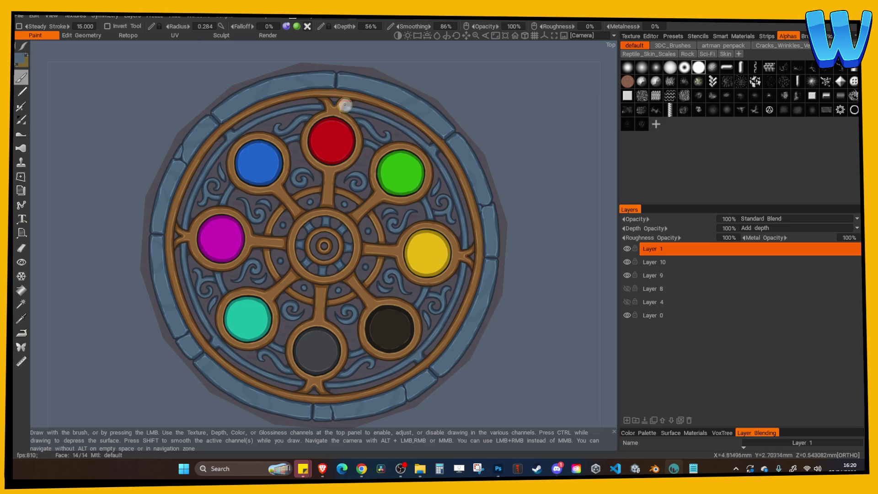
# Preview Floor Emblem DISC 6_Albedo.tga in Photoshop from Explorer, then close it.
pyautogui.click(23, 17)
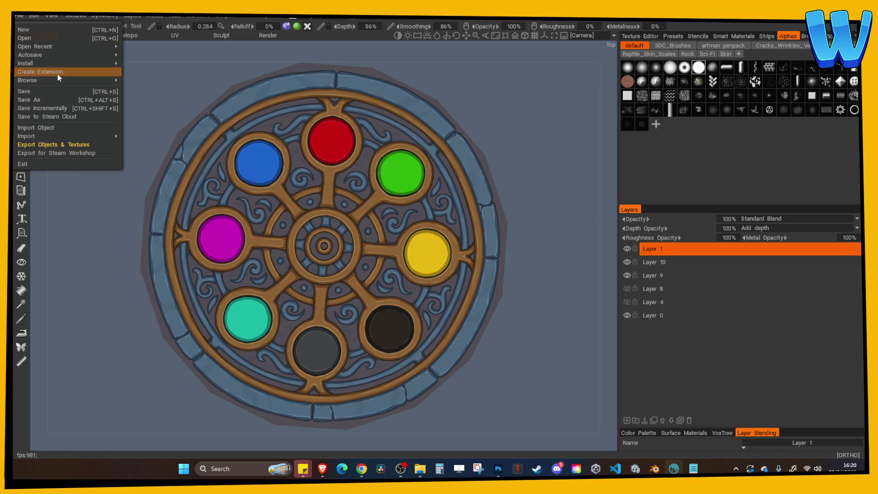
pyautogui.click(64, 145)
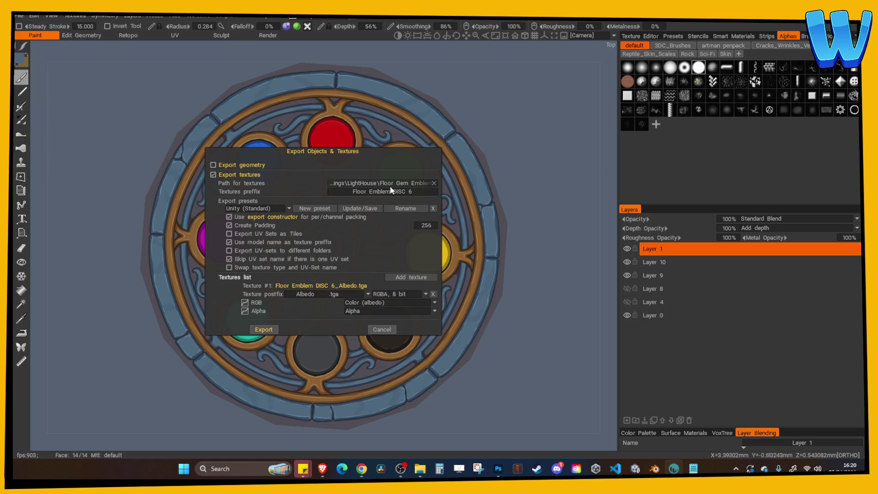
pyautogui.press('Escape')
pyautogui.moveTo(425, 474)
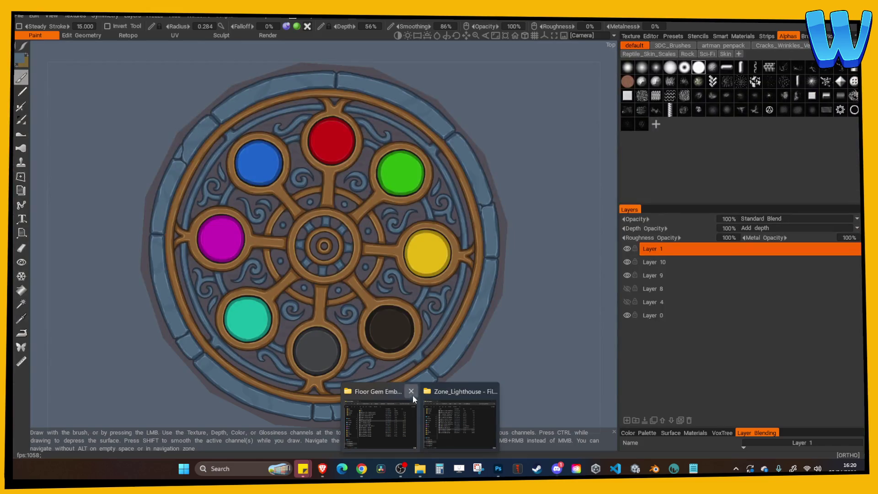
pyautogui.click(414, 402)
pyautogui.doubleClick(381, 323)
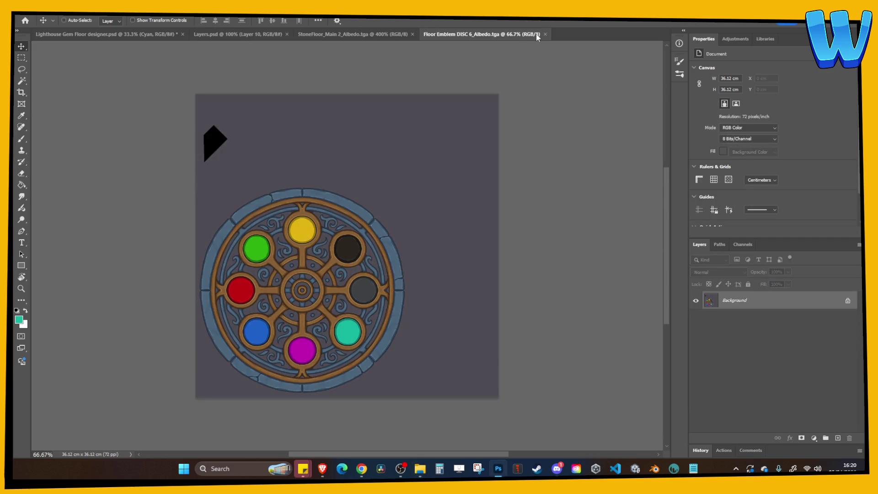
pyautogui.click(546, 35)
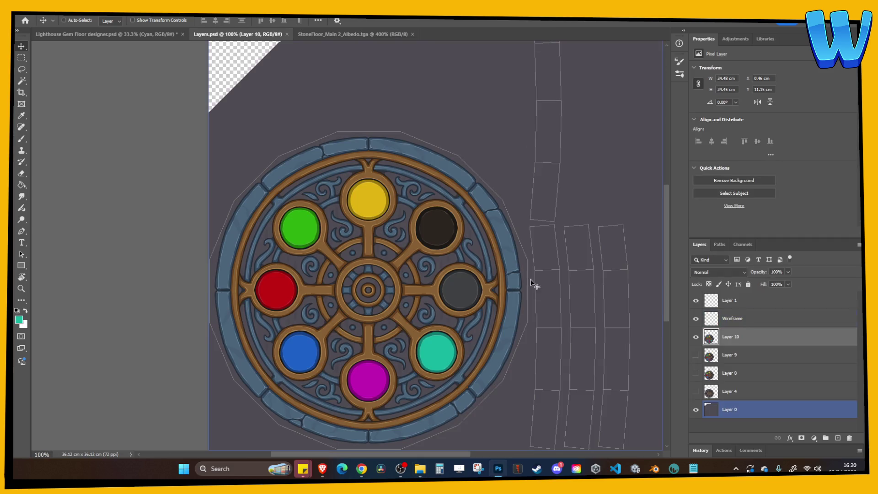
# Turn on the ORANGE layer in the Lighthouse Gem Floor designer and Merge Visible.
pyautogui.click(106, 34)
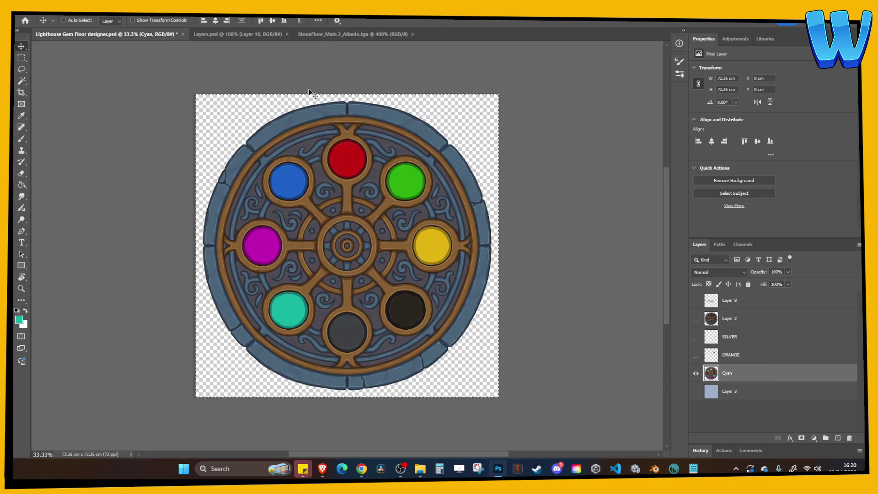
pyautogui.click(765, 350)
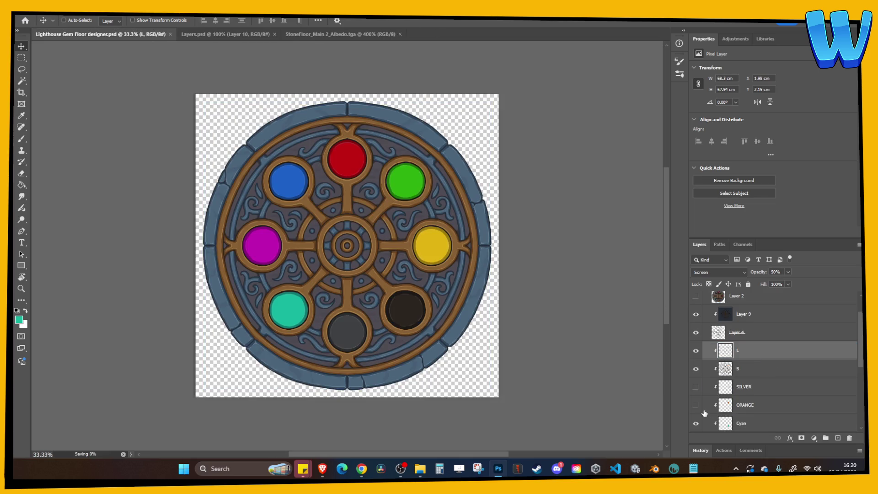
pyautogui.click(695, 405)
pyautogui.click(754, 407)
pyautogui.rightClick(753, 412)
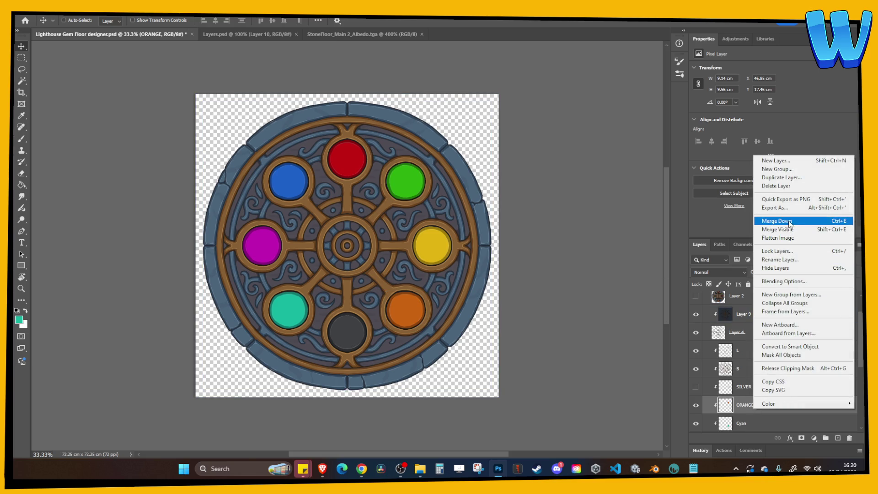
pyautogui.click(778, 229)
pyautogui.click(253, 37)
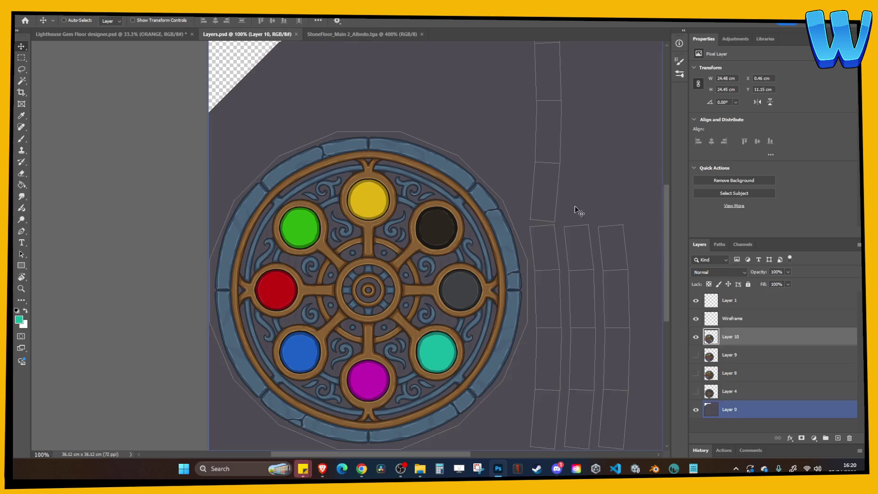
# Scale and position Layer 11 over the emblem, then enlarge it about one percent.
pyautogui.hotkey('ctrl', '-')
pyautogui.hotkey('ctrl', '-')
pyautogui.hotkey('ctrl', '-')
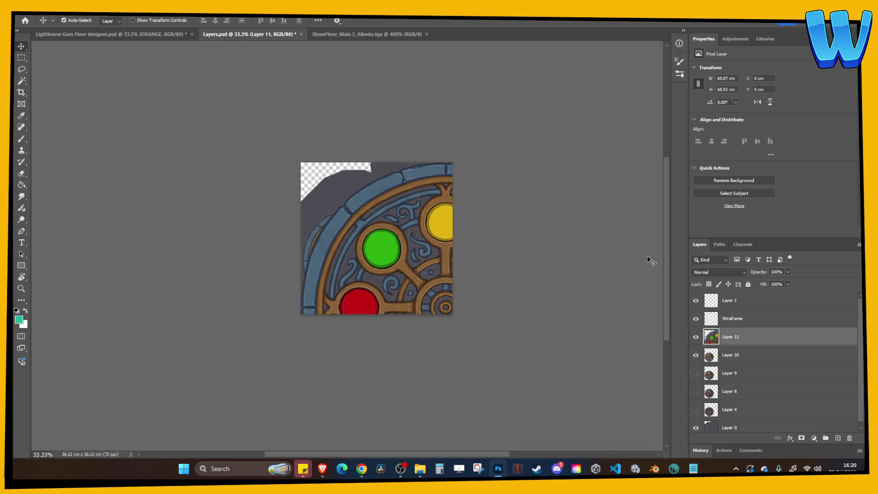
pyautogui.hotkey('ctrl', 't')
pyautogui.moveTo(296, 165)
pyautogui.mouseDown()
pyautogui.moveTo(308, 167)
pyautogui.moveTo(410, 275)
pyautogui.moveTo(319, 231)
pyautogui.mouseUp()
pyautogui.hotkey('ctrl', '+')
pyautogui.hotkey('ctrl', '+')
pyautogui.hotkey('ctrl', '+')
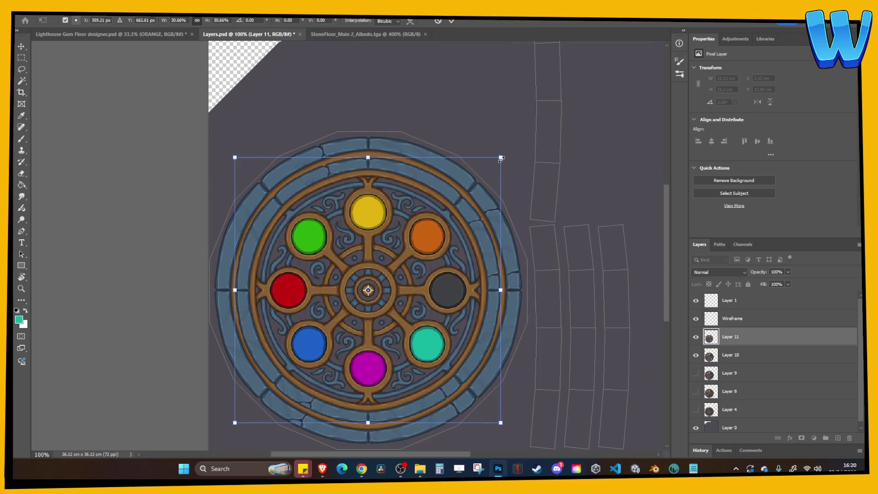
pyautogui.moveTo(502, 159); pyautogui.dragTo(528, 147)
pyautogui.press('Return')
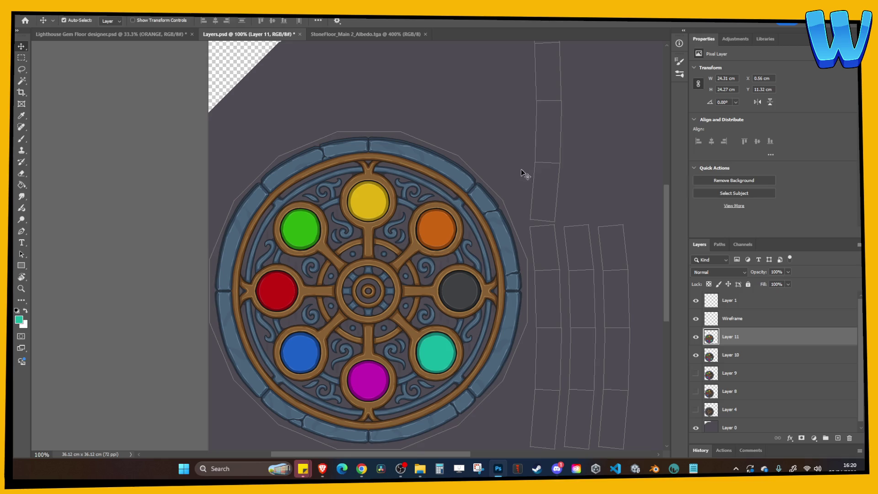
pyautogui.hotkey('ctrl', 't')
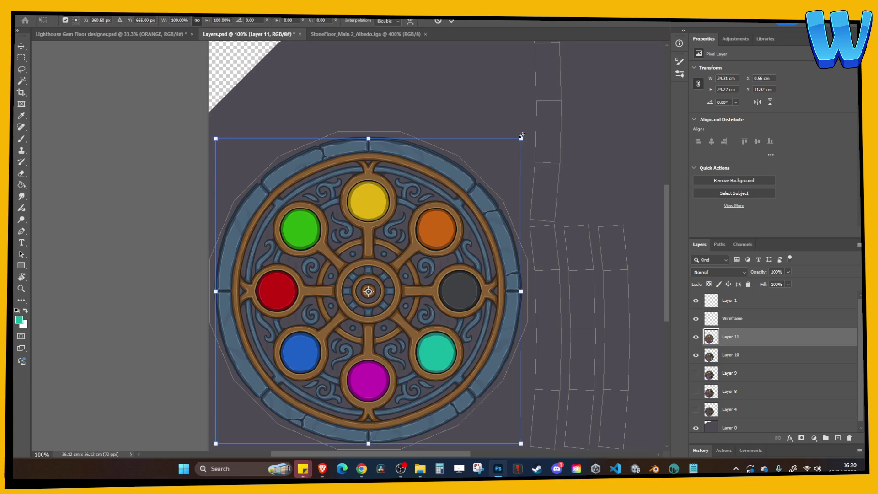
pyautogui.moveTo(522, 135); pyautogui.dragTo(522, 134)
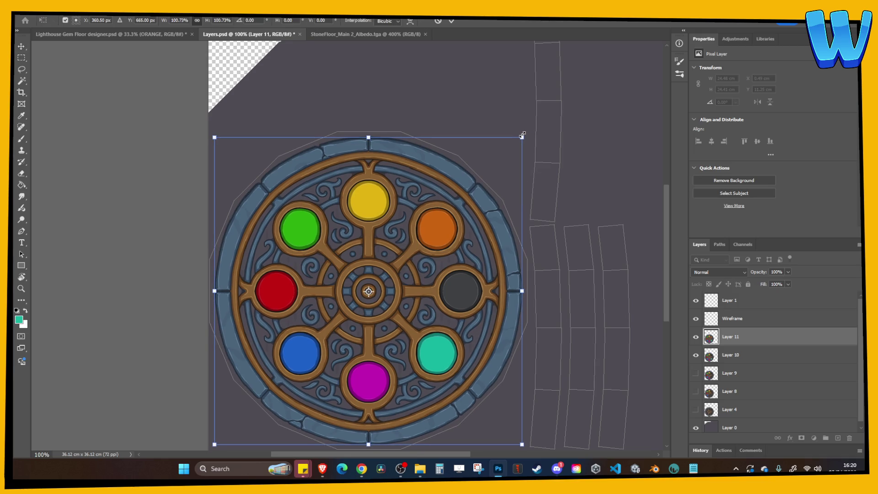
pyautogui.press('Return')
# Compare lit and unlit gems with Layers 10, 4 and 11, leaving Layer 11 showing.
pyautogui.click(696, 355)
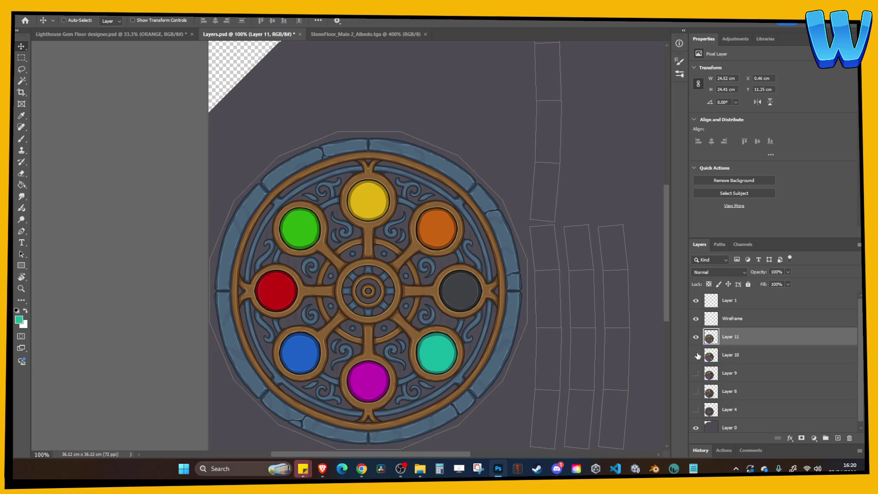
pyautogui.click(696, 410)
pyautogui.click(696, 336)
pyautogui.click(696, 337)
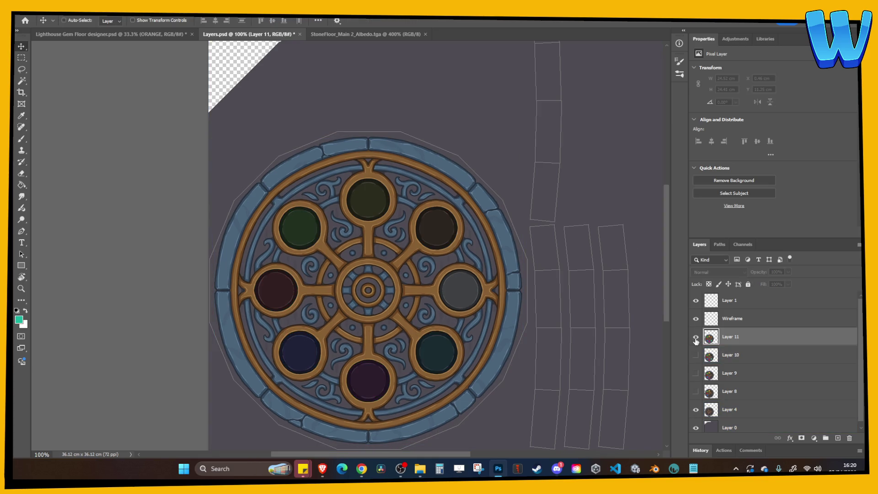
pyautogui.click(696, 338)
pyautogui.click(696, 338)
pyautogui.click(696, 338)
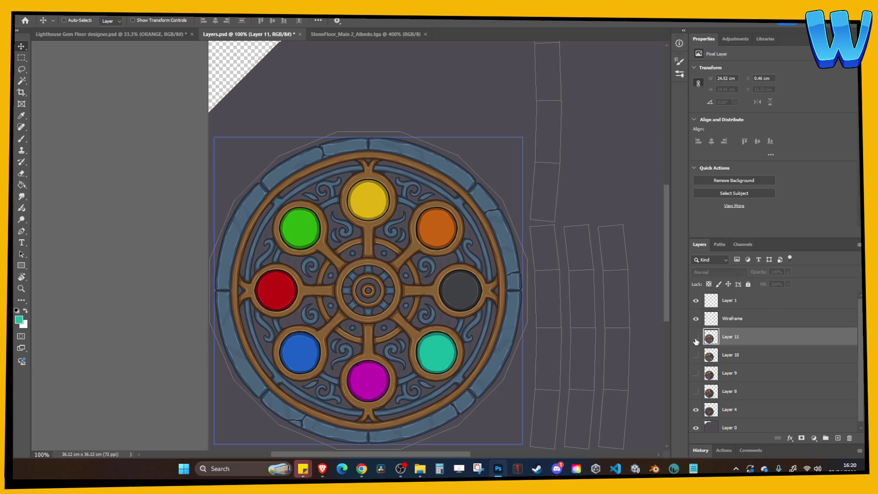
pyautogui.click(696, 338)
pyautogui.click(696, 337)
pyautogui.click(695, 338)
pyautogui.click(695, 338)
pyautogui.click(696, 410)
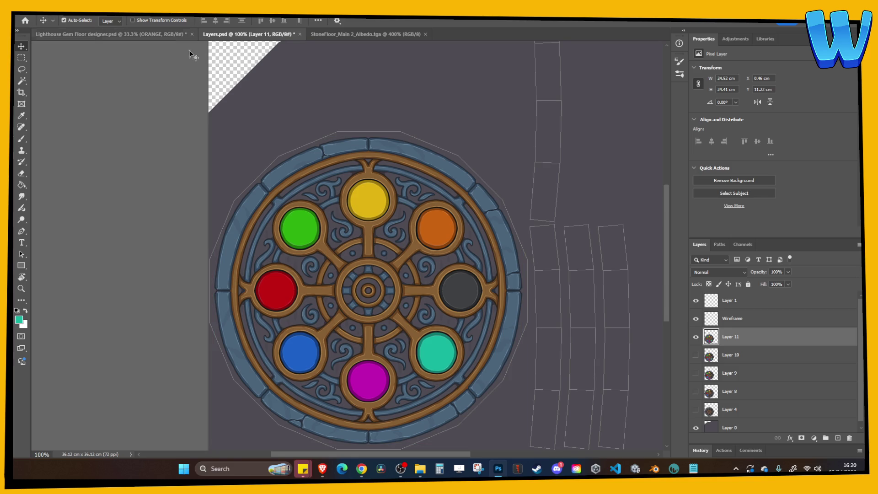
pyautogui.hotkey('alt', 'Tab')
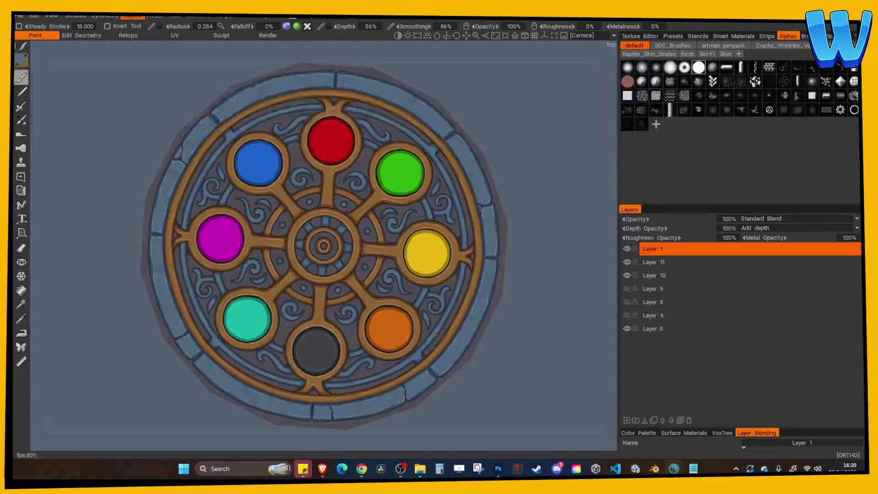
# Export the emblem textures with prefix Floor Emblem DISC 7, then return to Photoshop.
pyautogui.click(19, 15)
pyautogui.click(56, 144)
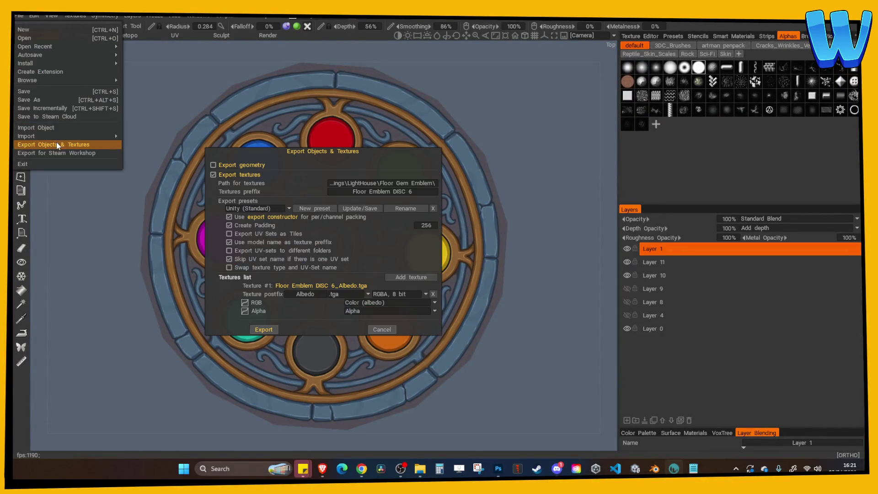
pyautogui.click(389, 192)
pyautogui.write('7')
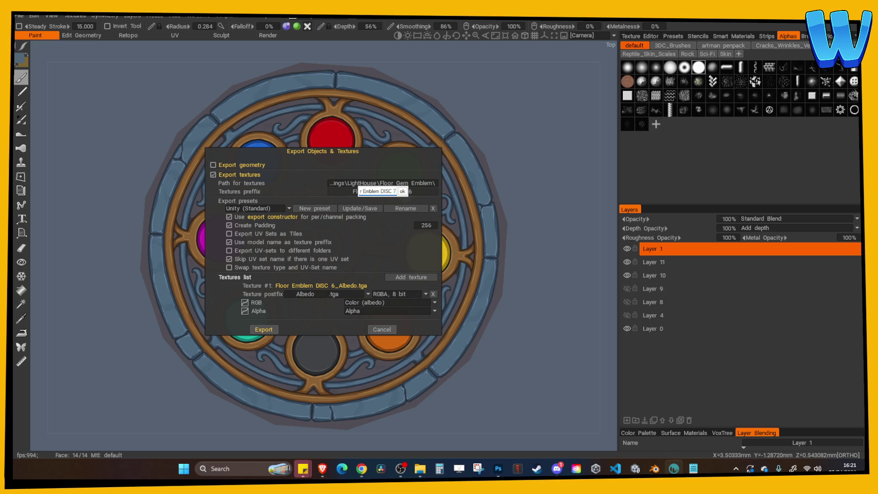
pyautogui.press('Return')
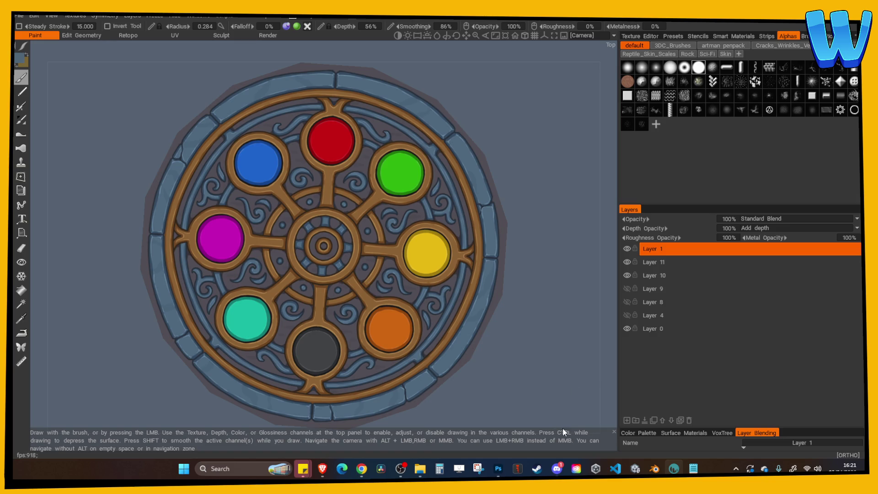
pyautogui.moveTo(597, 470)
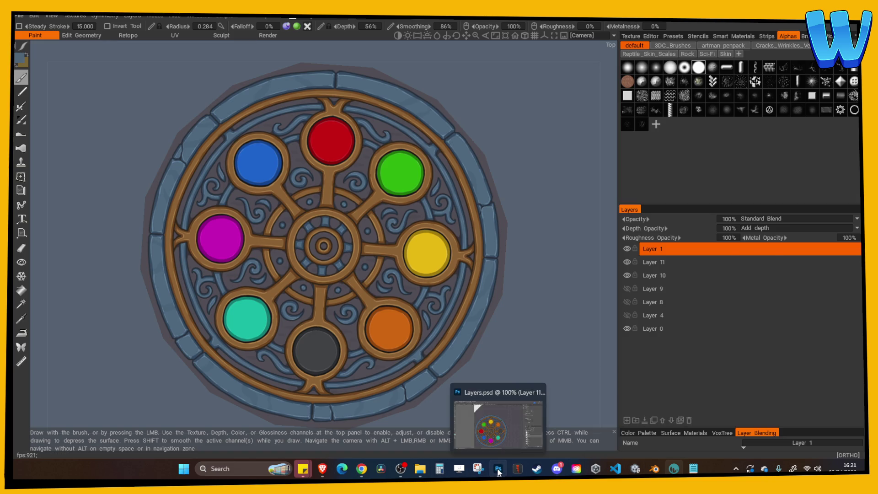
pyautogui.click(498, 468)
# Light the SILVER gem in the gem floor designer and merge the visible layers.
pyautogui.hotkey('ctrl', 'z')
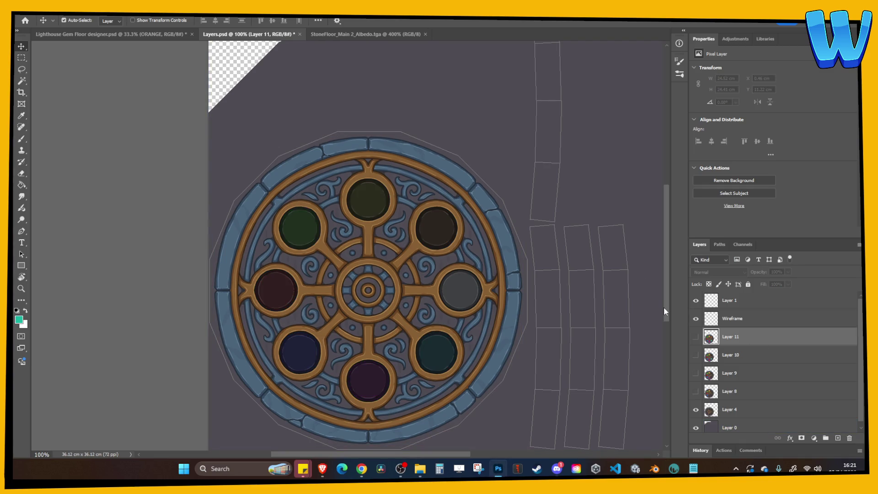
pyautogui.hotkey('ctrl', 'shift', 'z')
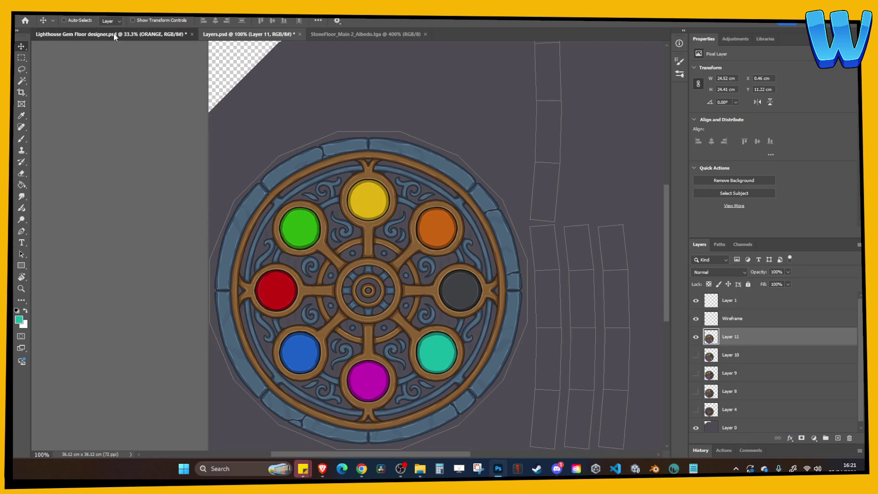
pyautogui.click(110, 34)
pyautogui.scroll(-3, 766, 366)
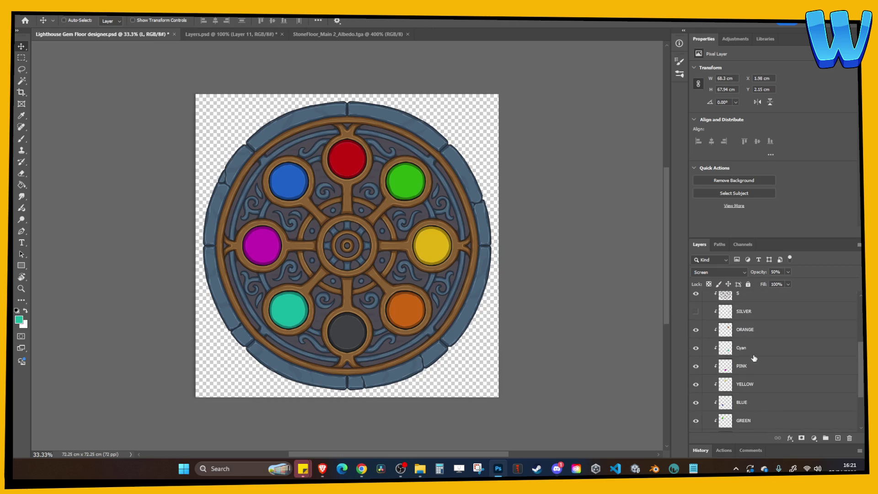
pyautogui.click(696, 311)
pyautogui.click(746, 312)
pyautogui.rightClick(759, 350)
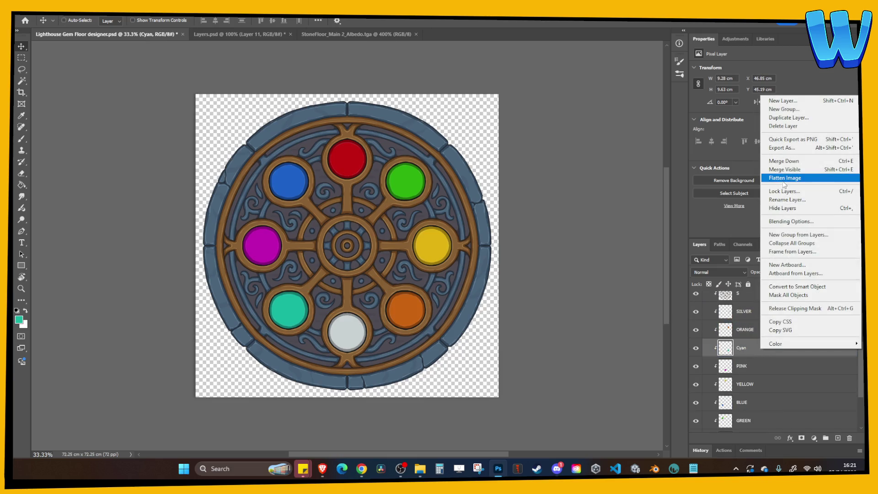
pyautogui.click(801, 170)
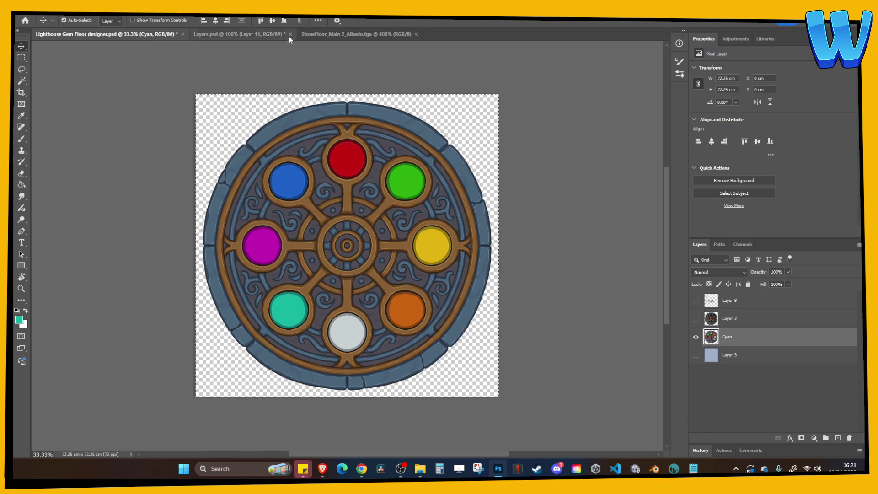
# Delete old Layers 8 to 10 in Layers.psd and paste the silver-gem emblem.
pyautogui.click(238, 34)
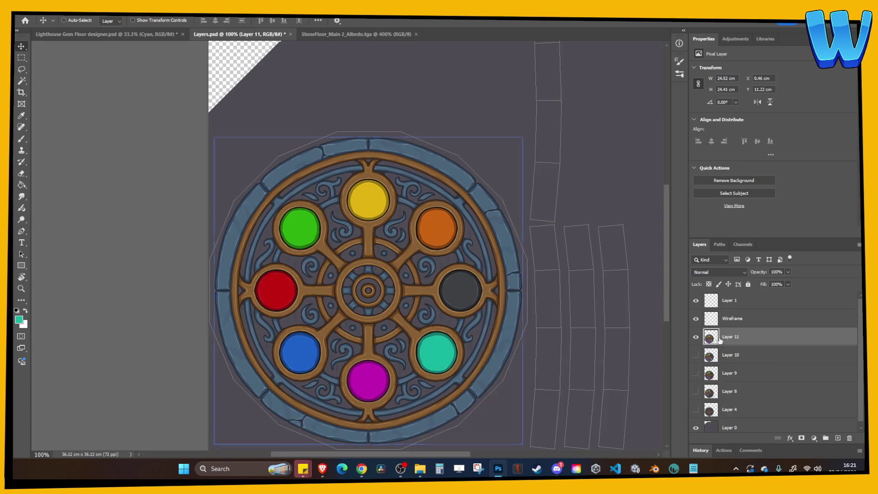
pyautogui.click(730, 401)
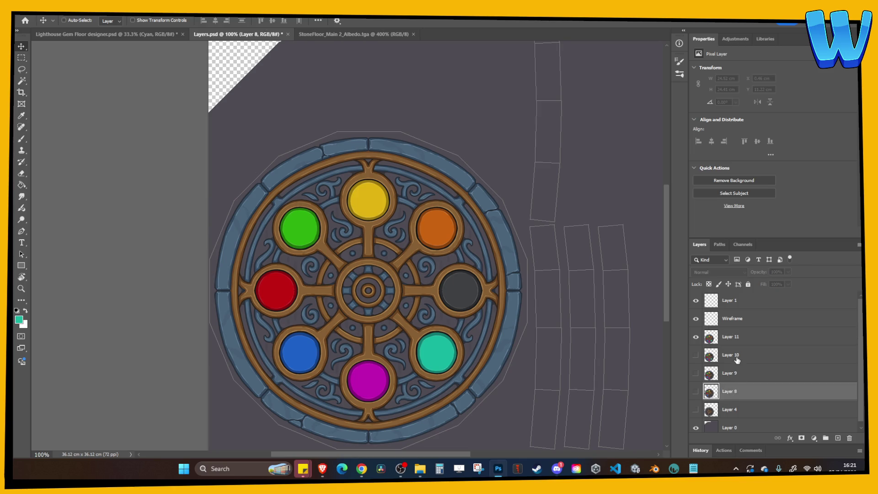
pyautogui.keyDown('shift'); pyautogui.click(735, 359); pyautogui.keyUp('shift')
pyautogui.press('Delete')
pyautogui.hotkey('ctrl', 'v')
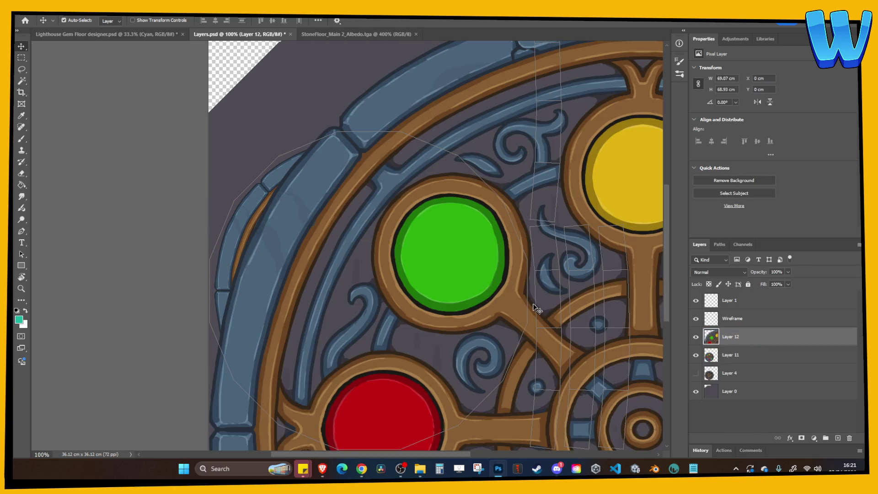
# Scale, position and nudge Layer 12 to fit over the disc layout.
pyautogui.hotkey('ctrl', '-')
pyautogui.hotkey('ctrl', '-')
pyautogui.hotkey('ctrl', '-')
pyautogui.hotkey('ctrl', 't')
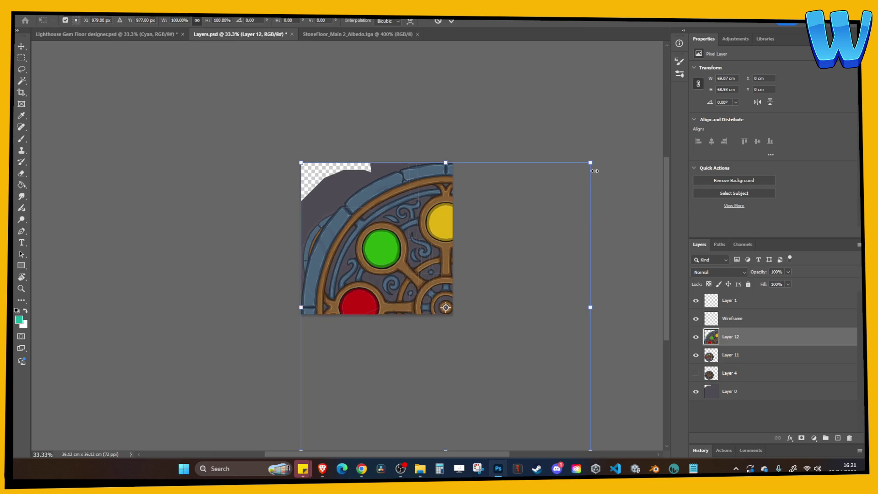
pyautogui.moveTo(589, 164)
pyautogui.mouseDown()
pyautogui.moveTo(513, 222)
pyautogui.moveTo(488, 261)
pyautogui.mouseUp()
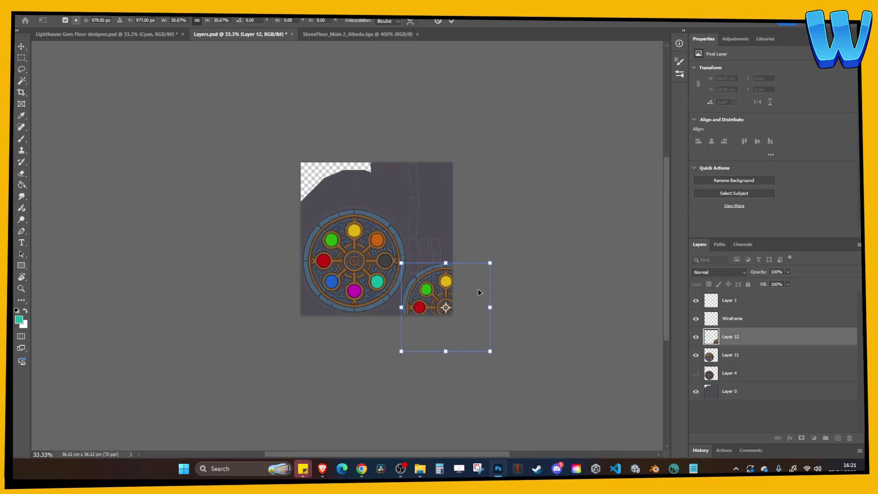
pyautogui.moveTo(476, 291)
pyautogui.mouseDown()
pyautogui.moveTo(375, 251)
pyautogui.moveTo(419, 258)
pyautogui.mouseUp()
pyautogui.hotkey('ctrl', '+')
pyautogui.hotkey('ctrl', '+')
pyautogui.hotkey('ctrl', '+')
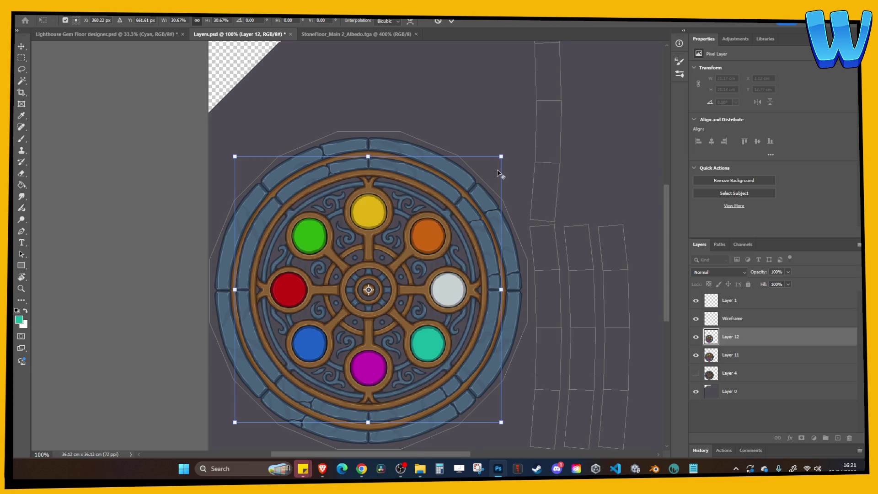
pyautogui.moveTo(500, 156)
pyautogui.mouseDown()
pyautogui.moveTo(537, 139)
pyautogui.moveTo(529, 146)
pyautogui.mouseUp()
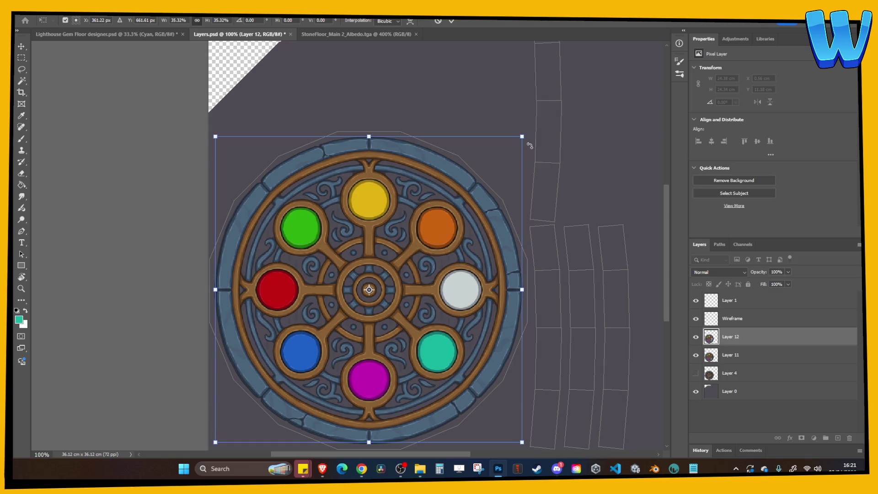
pyautogui.press('Left')
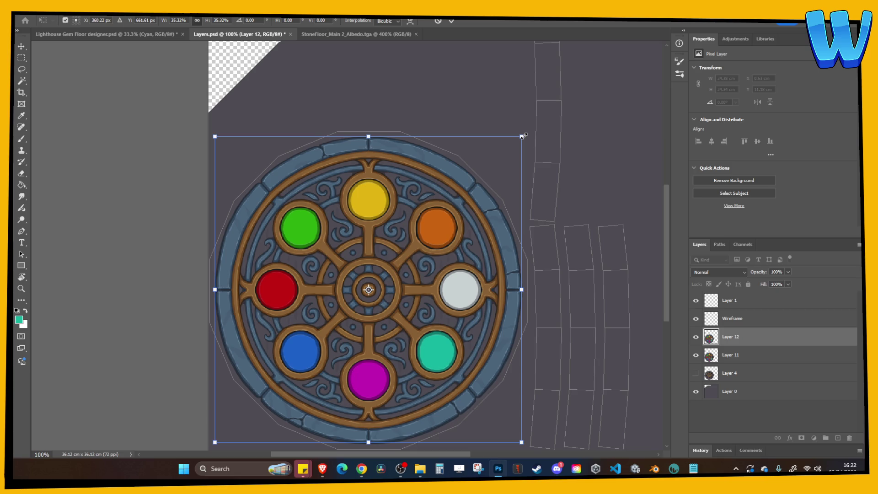
pyautogui.moveTo(525, 134); pyautogui.dragTo(526, 135)
pyautogui.press('Return')
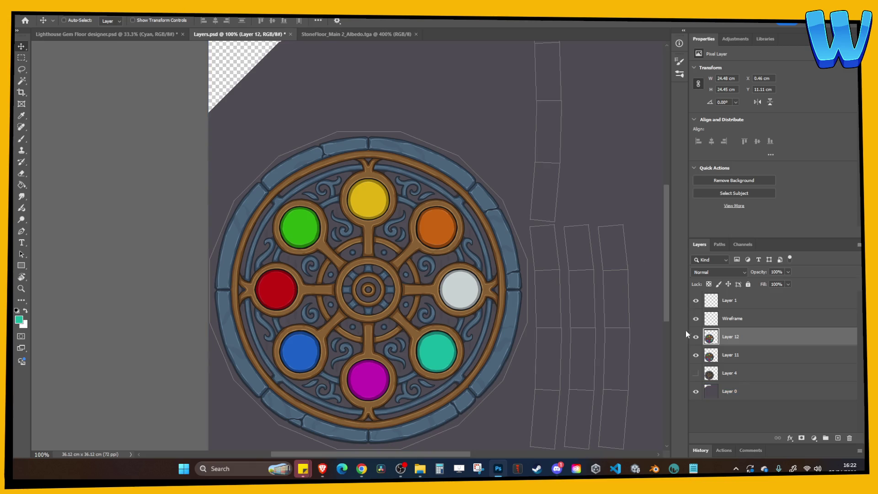
# Compare Layer 12's bright gems against dark Layer 4, leaving Layer 12 visible.
pyautogui.click(696, 373)
pyautogui.click(696, 355)
pyautogui.click(696, 337)
pyautogui.click(695, 340)
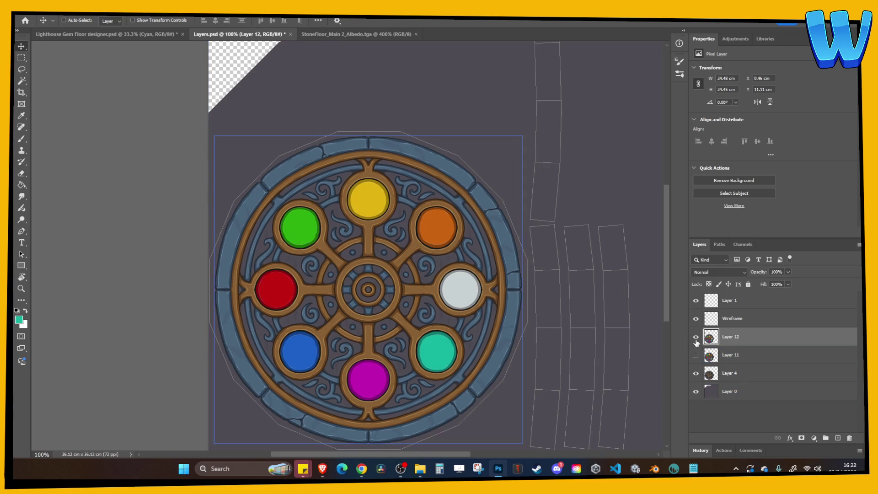
pyautogui.click(696, 337)
pyautogui.click(695, 337)
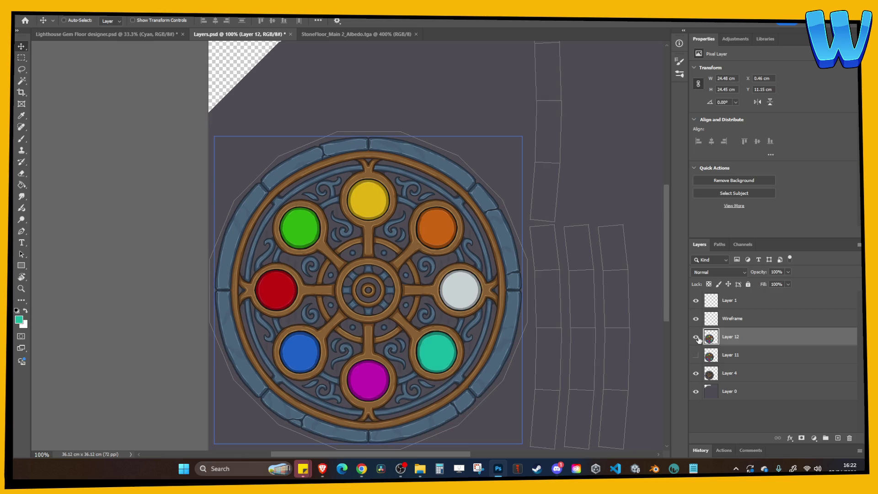
pyautogui.click(696, 337)
pyautogui.click(696, 337)
pyautogui.click(696, 337)
pyautogui.click(696, 337)
pyautogui.click(64, 20)
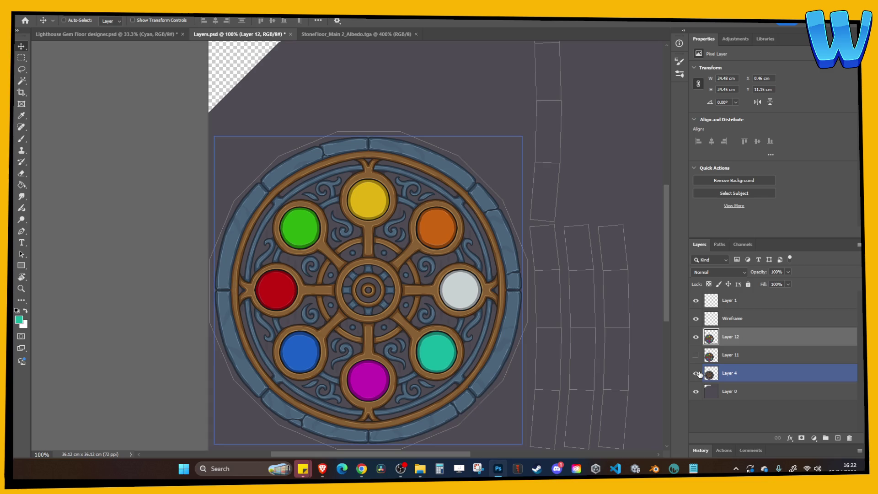
pyautogui.click(674, 468)
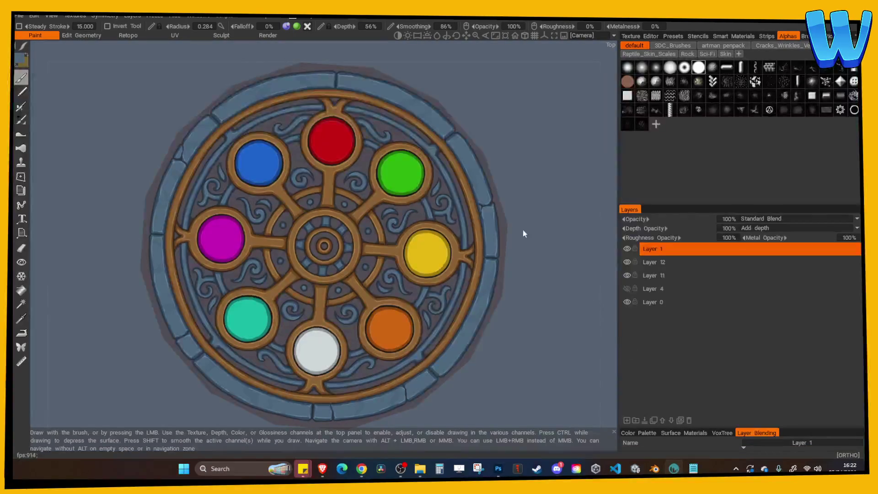
# Change the texture prefix to Floor Emblem DISC 8 and export the textures.
pyautogui.click(18, 16)
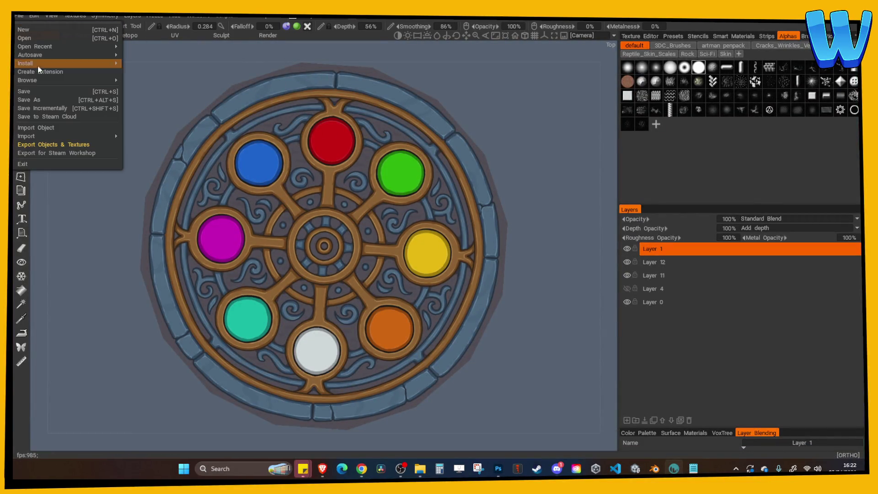
pyautogui.click(40, 144)
pyautogui.click(385, 192)
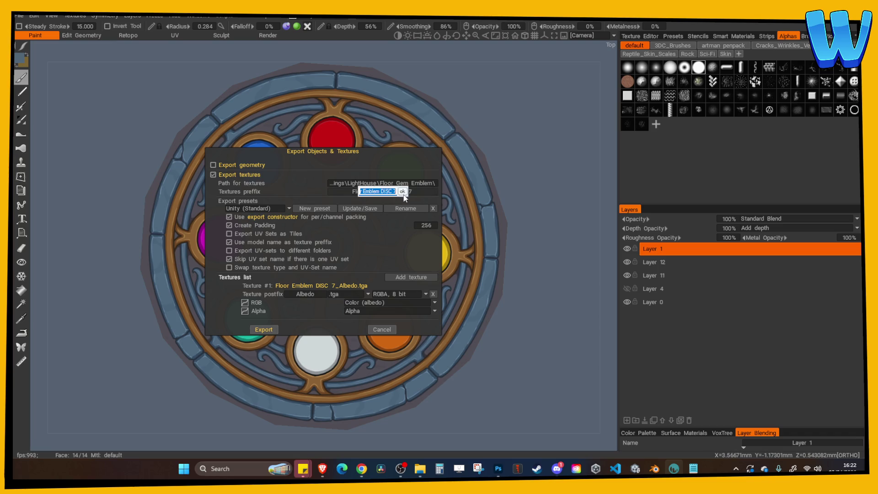
pyautogui.press('BackSpace')
pyautogui.write('8')
pyautogui.click(403, 191)
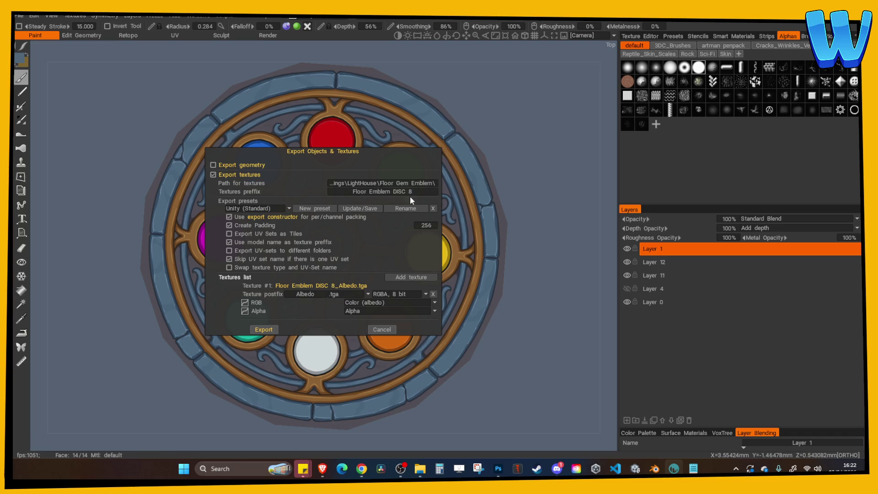
pyautogui.press('Return')
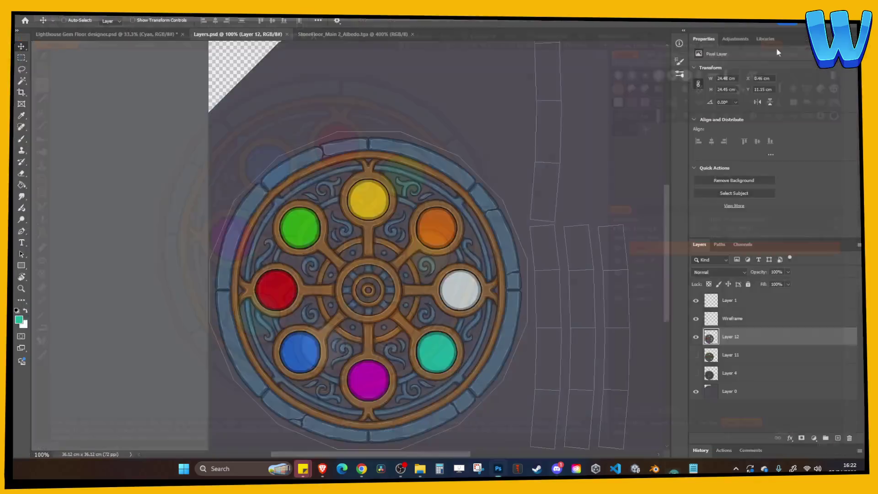
# Close Layers.psd and StoneFloor_Main_2_Albedo.tga, save the Lighthouse Gem Floor designer, and go to Unity.
pyautogui.click(286, 34)
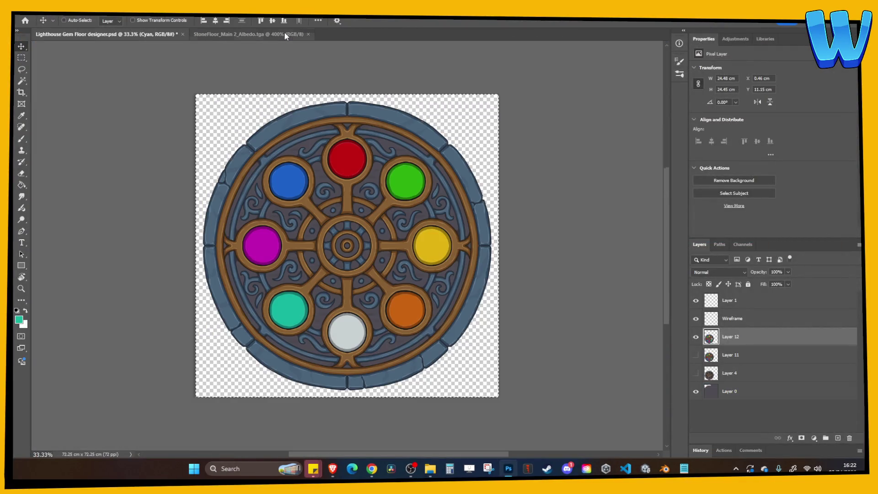
pyautogui.click(297, 34)
pyautogui.click(309, 34)
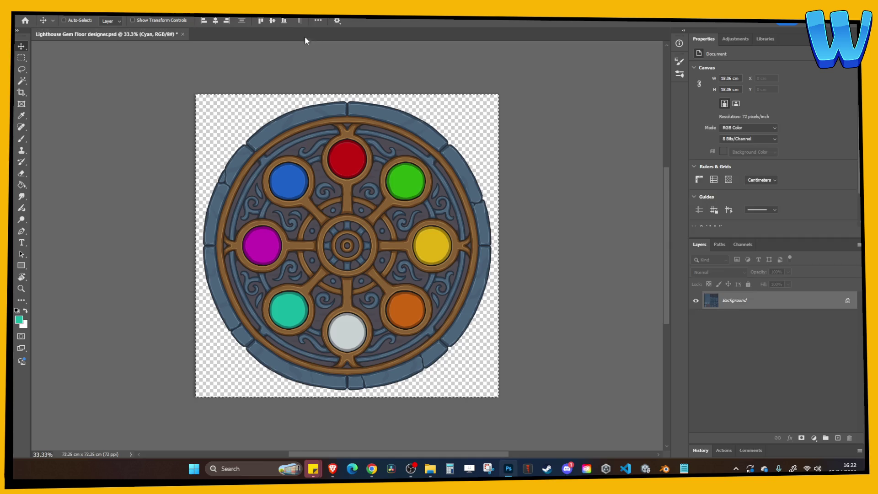
pyautogui.hotkey('ctrl', 's')
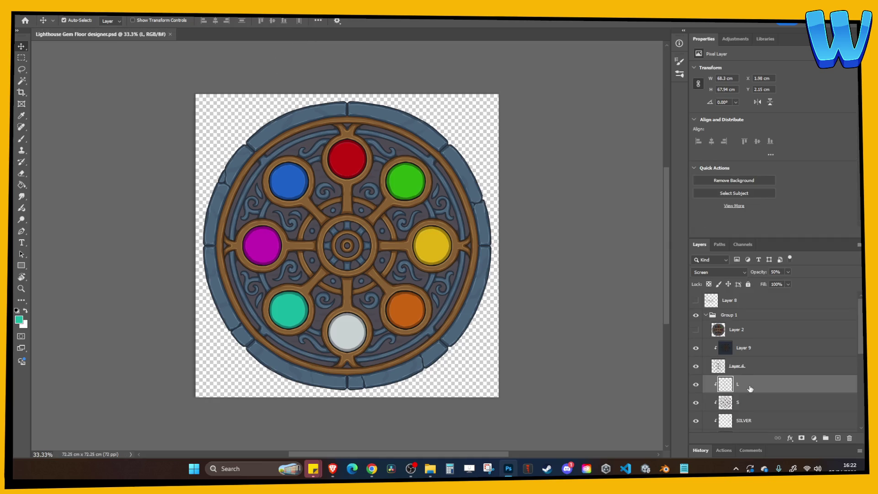
pyautogui.scroll(-5, 751, 387)
pyautogui.click(64, 20)
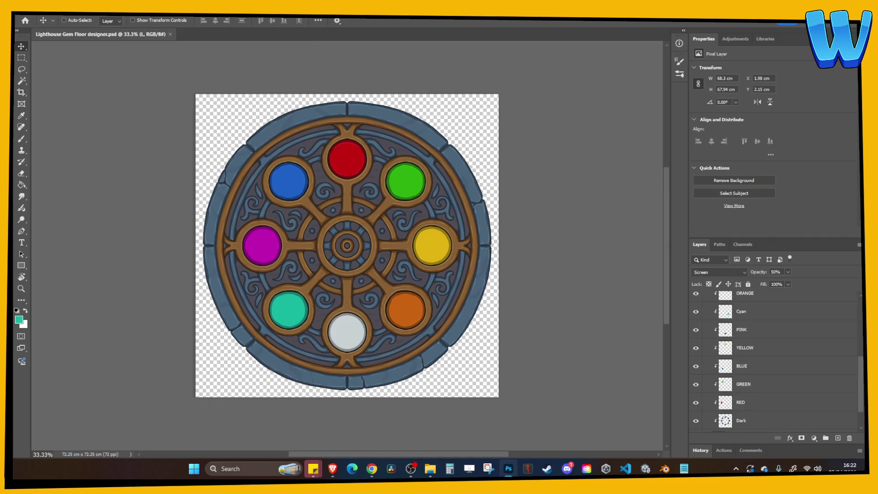
pyautogui.hotkey('alt', 'Tab')
pyautogui.click(707, 62)
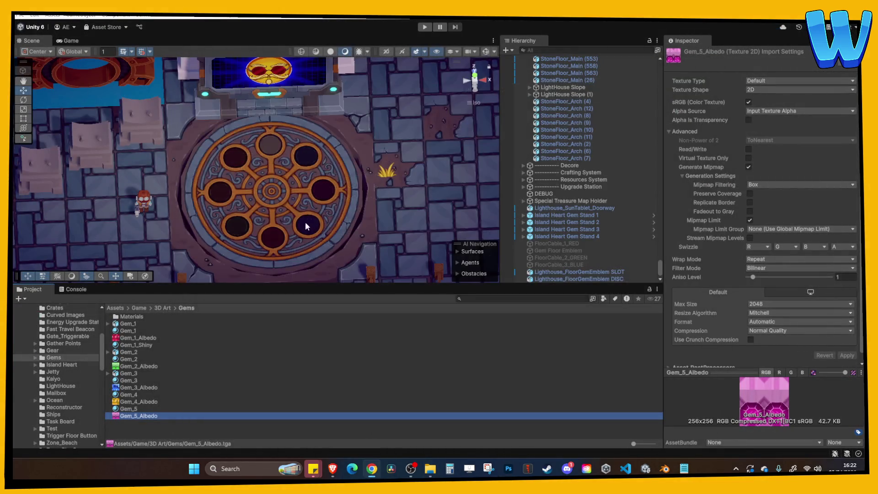
# Test-move the SunTablet above the emblem, undo it, and select the floor gem emblem disc.
pyautogui.scroll(5, 309, 219)
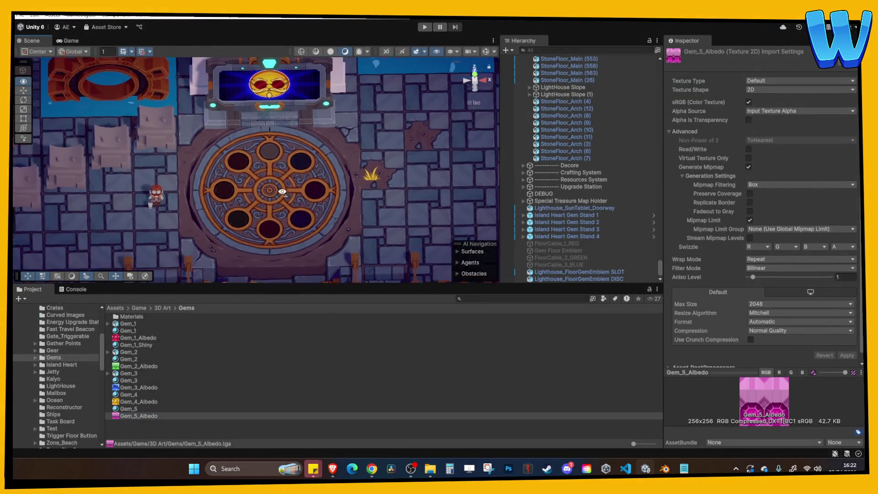
pyautogui.scroll(-2, 321, 208)
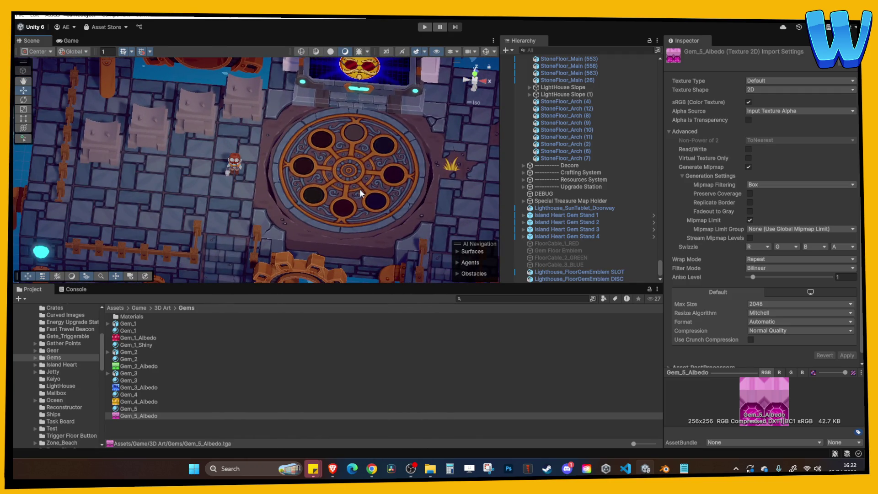
pyautogui.scroll(3, 292, 147)
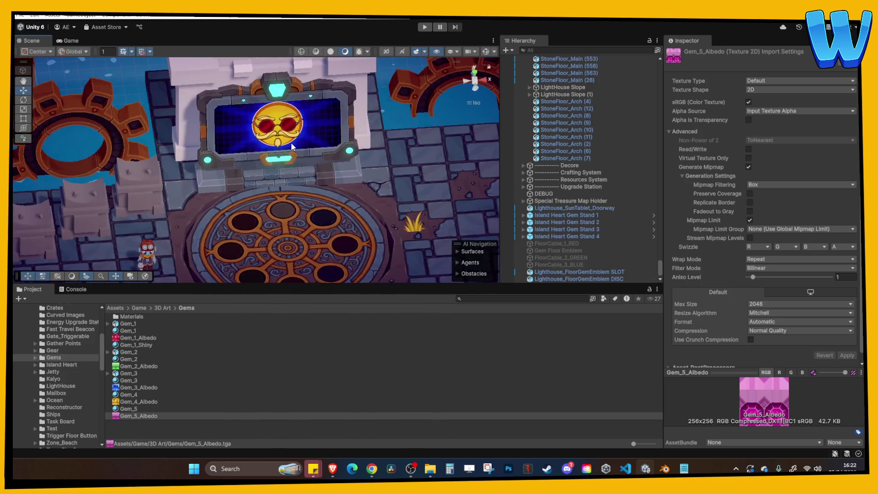
pyautogui.click(292, 146)
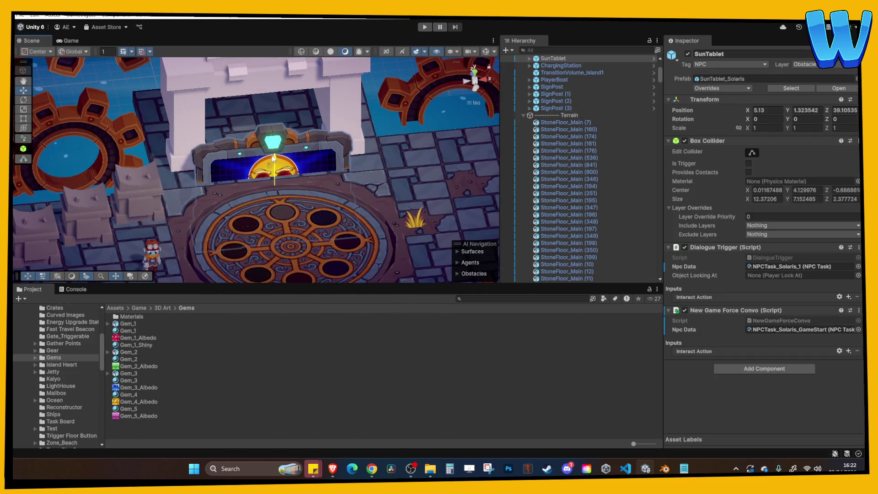
pyautogui.moveTo(274, 157); pyautogui.dragTo(266, 189)
pyautogui.scroll(-2, 268, 138)
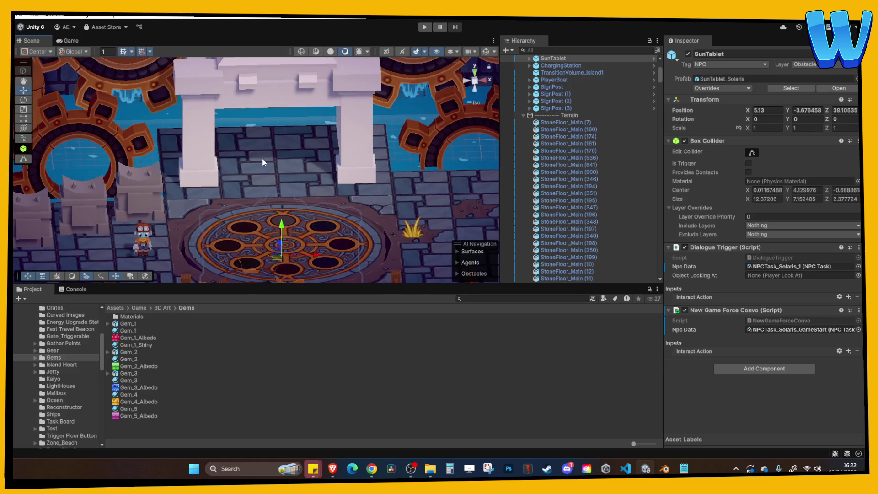
pyautogui.hotkey('ctrl', 'z')
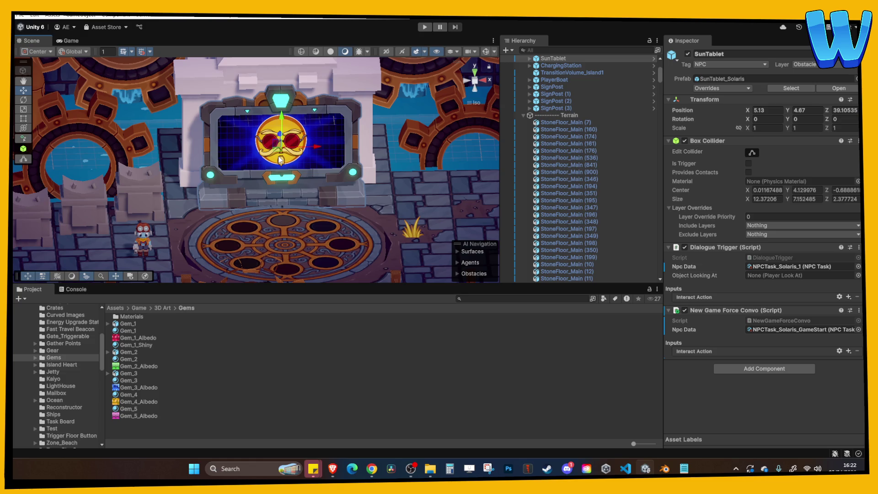
pyautogui.scroll(5, 281, 160)
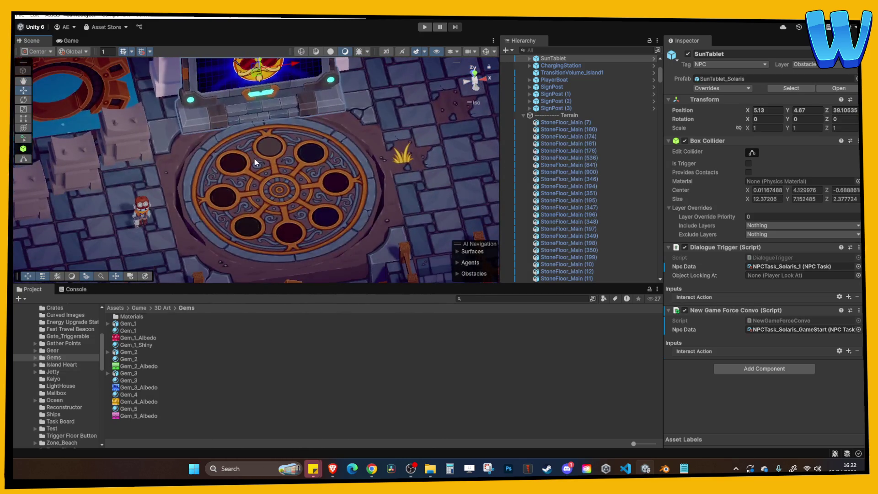
pyautogui.click(292, 172)
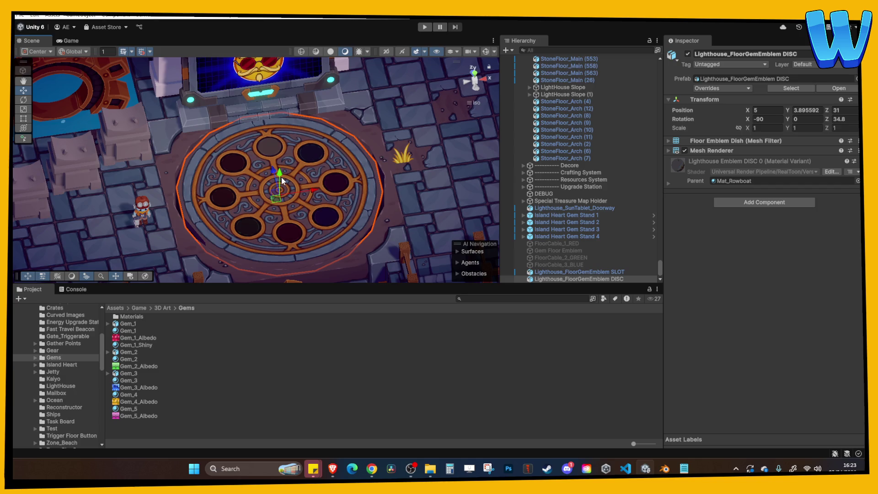
# Select the Lighthouse Emblem DISC 1 material and open the Zone_Lighthouse folder in File Explorer.
pyautogui.click(192, 345)
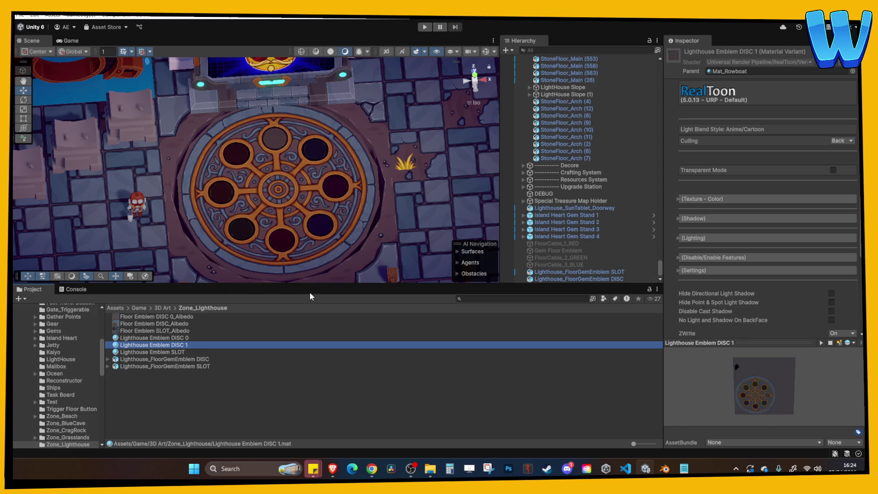
pyautogui.click(430, 468)
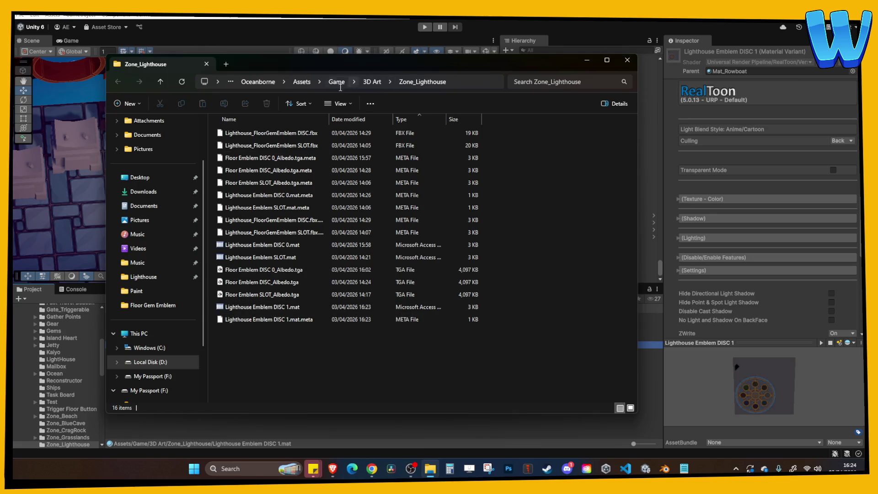
# Open the folder containing the recent Floor Emblem Albedo texture in a new Explorer window.
pyautogui.click(627, 60)
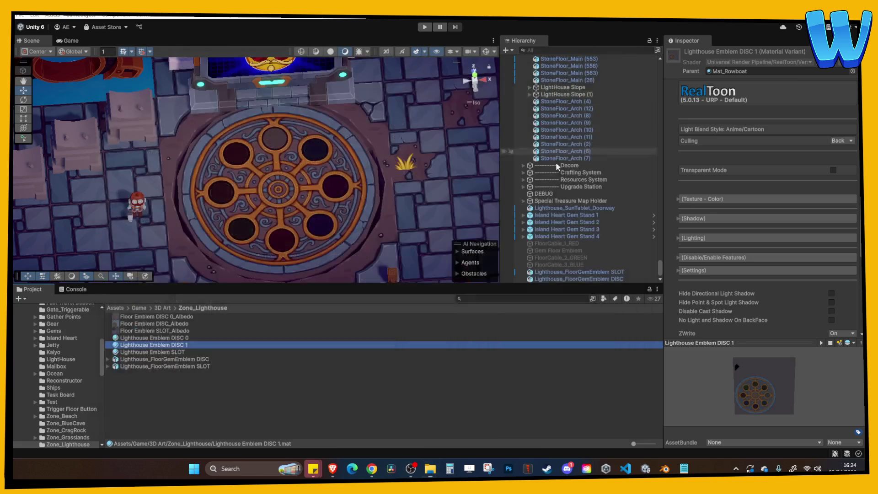
pyautogui.click(430, 468)
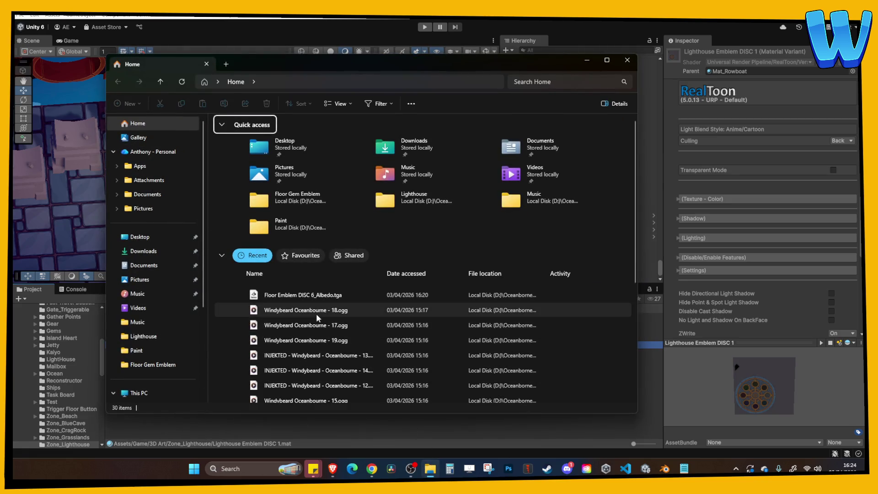
pyautogui.rightClick(298, 298)
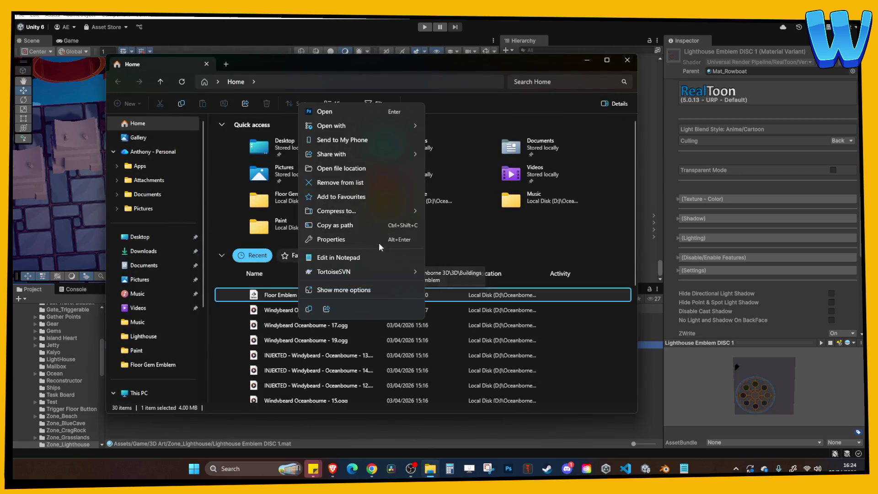
pyautogui.click(351, 170)
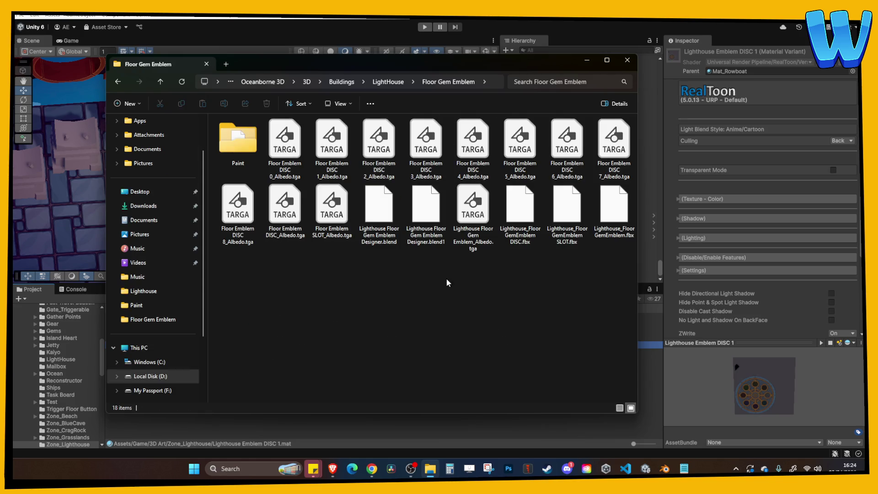
# Show the folder in Details view sorted by Type, with full file names visible.
pyautogui.rightClick(444, 274)
pyautogui.moveTo(469, 182)
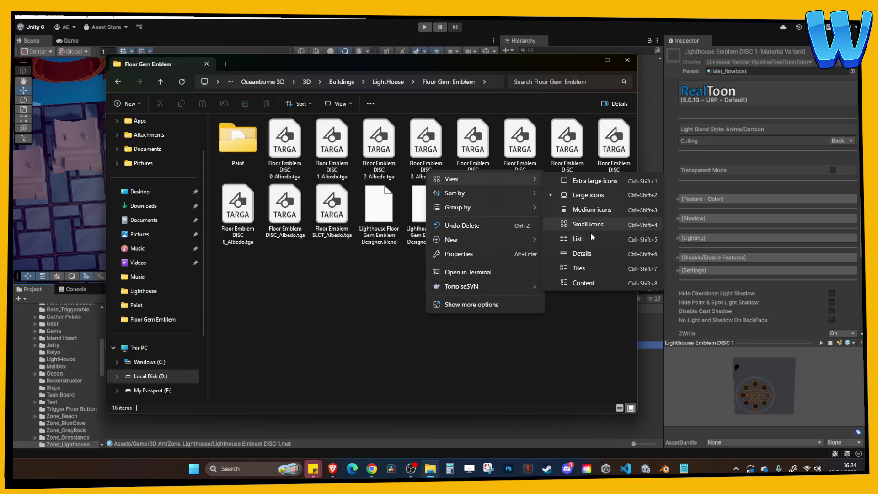
pyautogui.click(587, 238)
pyautogui.hotkey('ctrl', 'shift', '6')
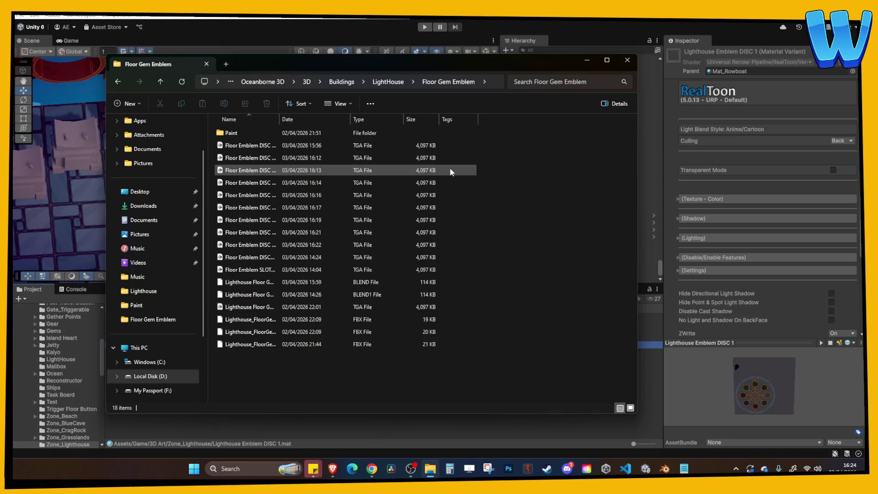
pyautogui.click(371, 119)
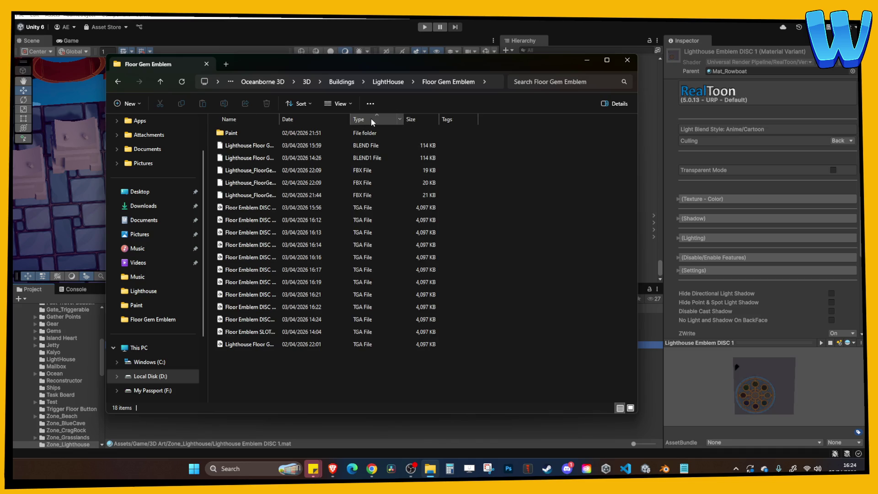
pyautogui.doubleClick(278, 119)
# Drag Floor Emblem DISC 1–8 Albedo textures into Unity's Zone_Lighthouse folder.
pyautogui.click(295, 220)
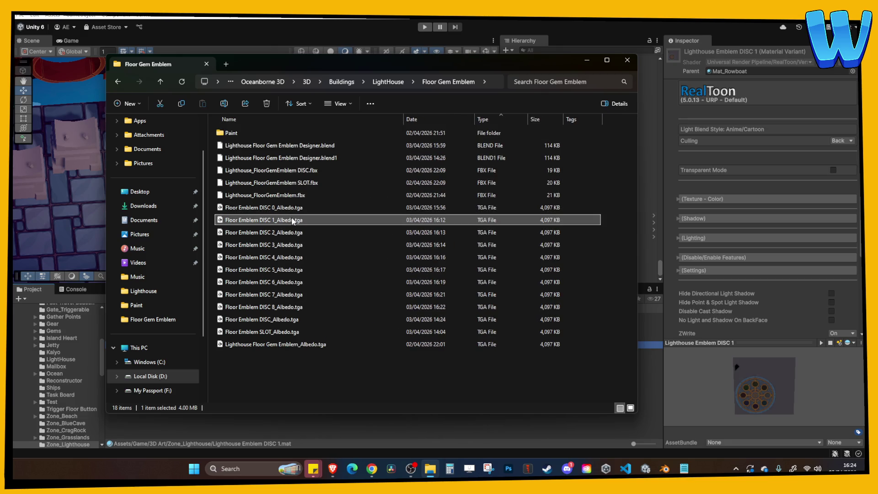
pyautogui.keyDown('shift'); pyautogui.click(289, 311); pyautogui.keyUp('shift')
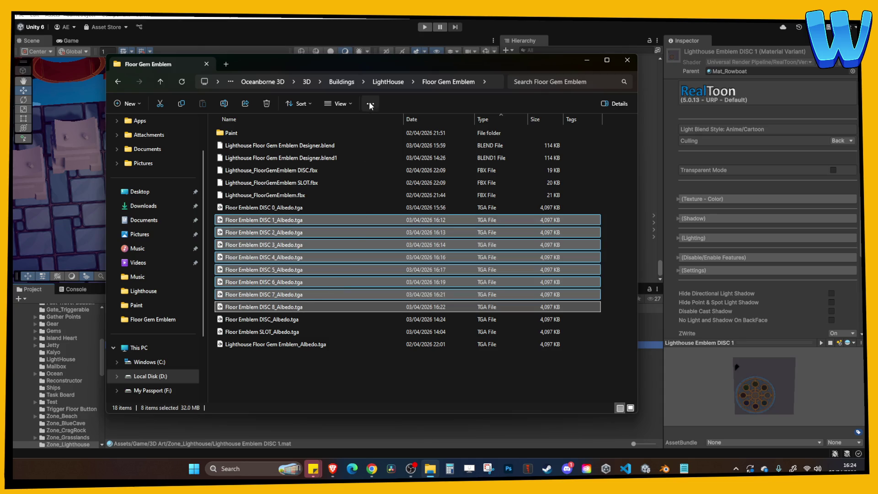
pyautogui.moveTo(371, 67); pyautogui.dragTo(580, 58)
pyautogui.moveTo(508, 274)
pyautogui.mouseDown()
pyautogui.moveTo(506, 290)
pyautogui.moveTo(167, 415)
pyautogui.mouseUp()
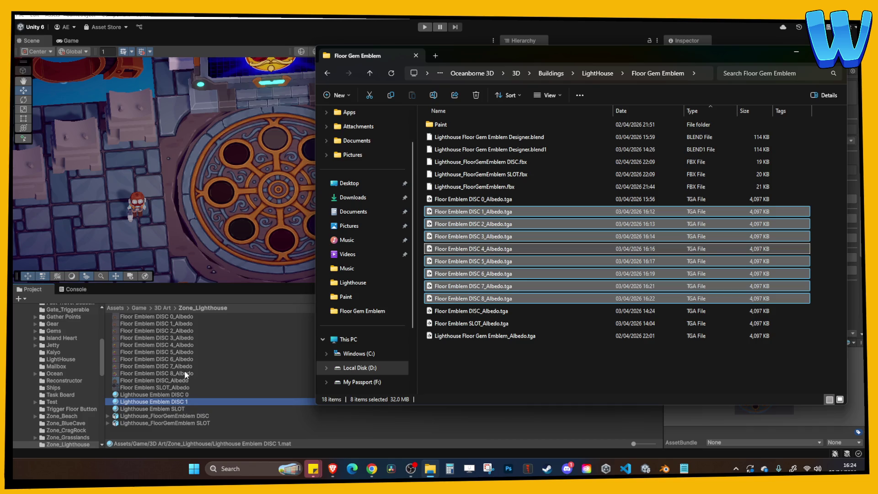
pyautogui.click(169, 402)
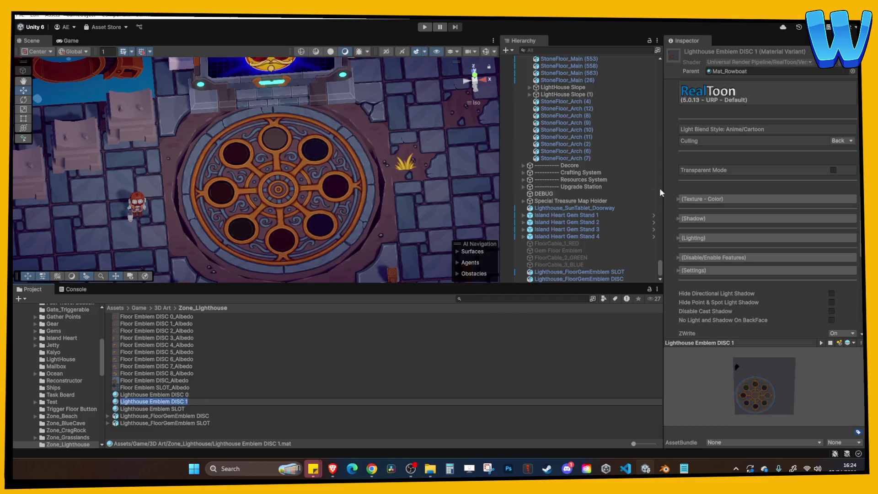
# Assign Floor Emblem DISC 1_Albedo as the DISC 1 material's main texture.
pyautogui.click(732, 198)
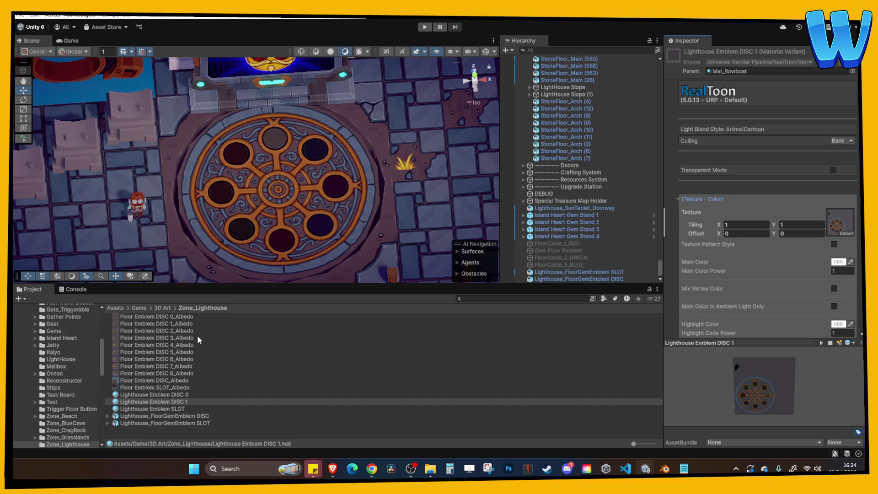
pyautogui.click(183, 324)
pyautogui.moveTo(182, 329)
pyautogui.mouseDown()
pyautogui.moveTo(735, 265)
pyautogui.moveTo(845, 228)
pyautogui.mouseUp()
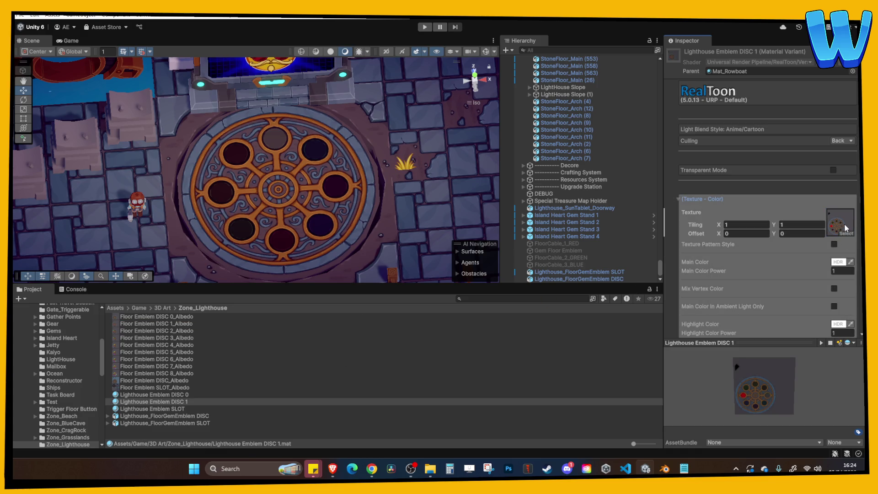
pyautogui.scroll(-3, 808, 269)
pyautogui.click(717, 152)
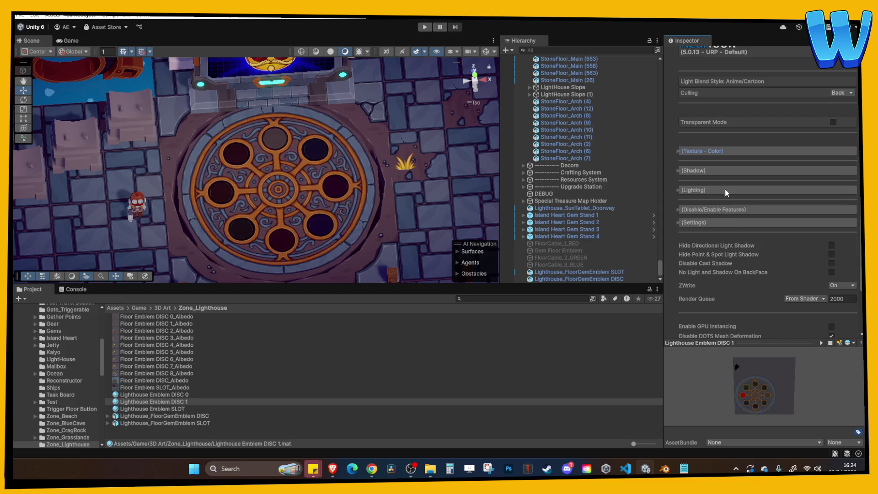
# Enable the Self Lit feature on the material and expand its settings.
pyautogui.click(710, 210)
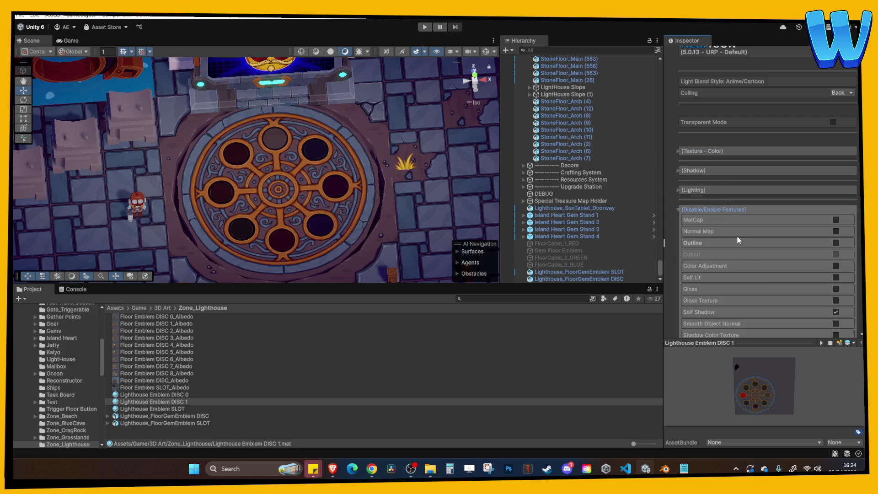
pyautogui.scroll(-1, 805, 260)
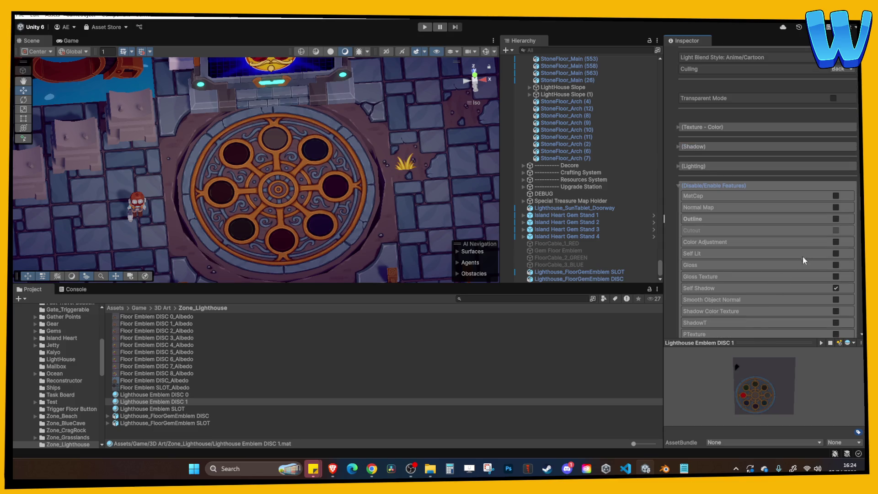
pyautogui.click(835, 254)
pyautogui.click(707, 167)
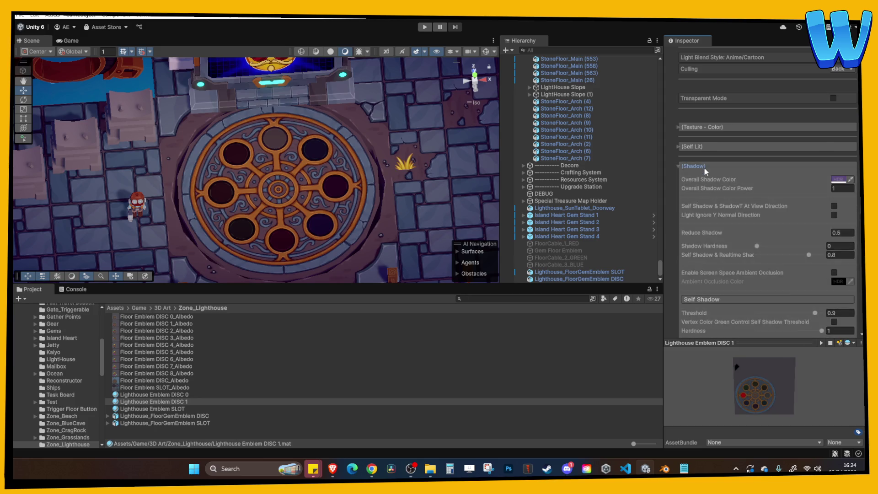
pyautogui.click(707, 148)
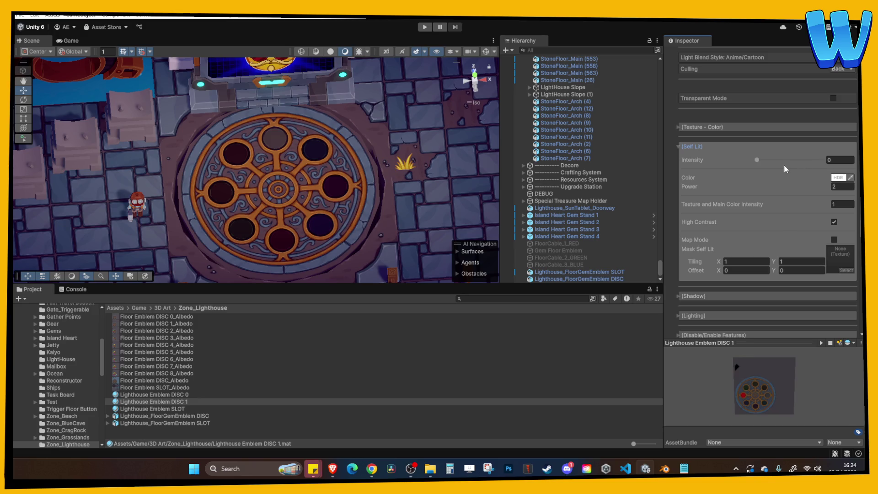
# Test Self Lit Intensity at 1, then set it back to 0.
pyautogui.click(757, 160)
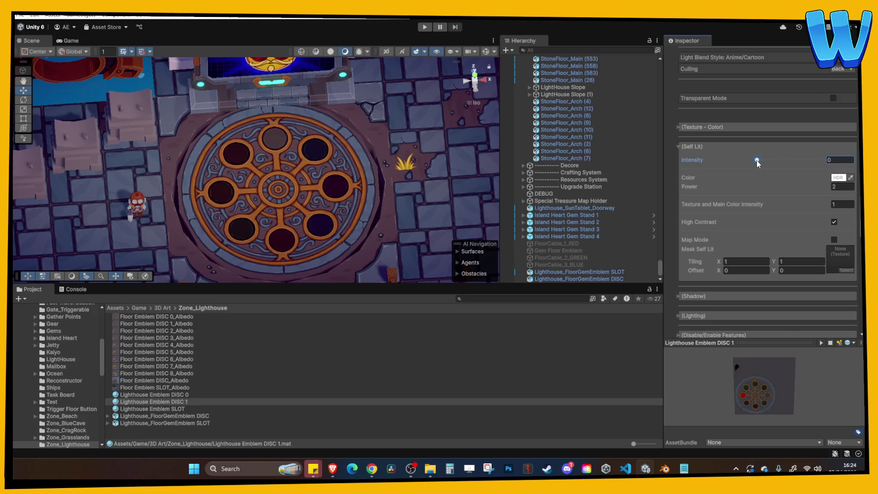
pyautogui.moveTo(757, 161); pyautogui.dragTo(844, 169)
pyautogui.hotkey('ctrl', 'z')
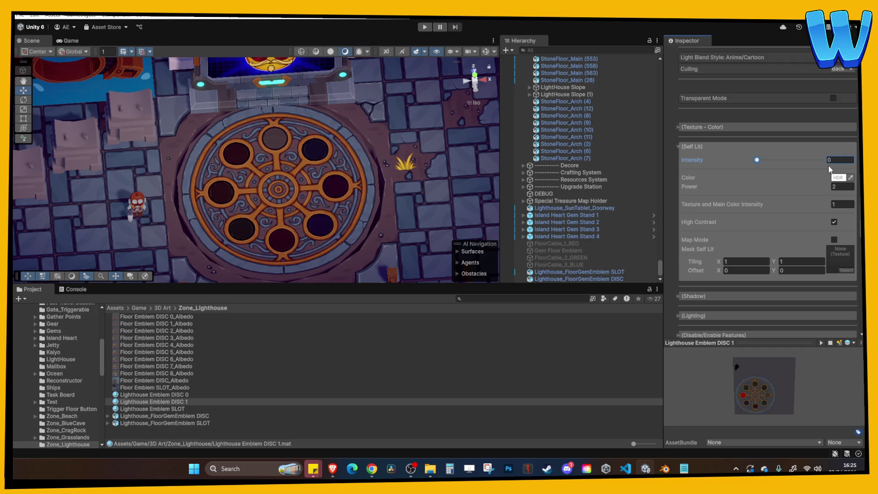
pyautogui.moveTo(758, 160); pyautogui.dragTo(835, 169)
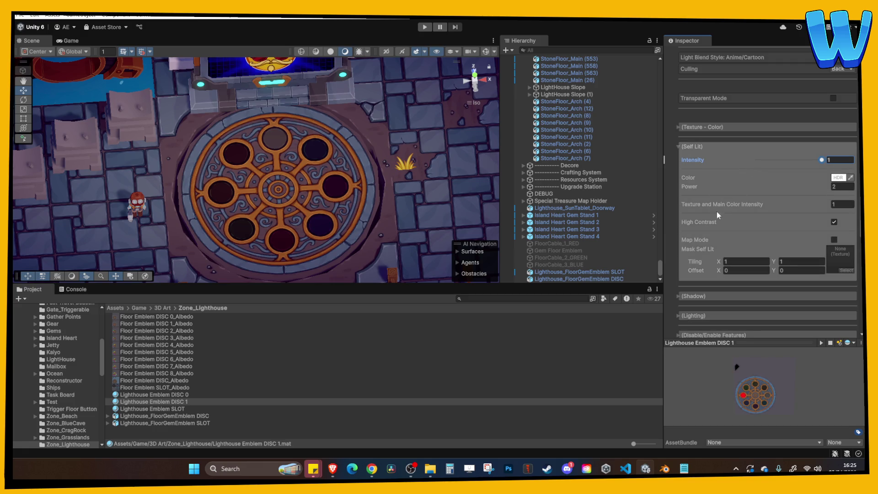
pyautogui.moveTo(822, 161); pyautogui.dragTo(748, 163)
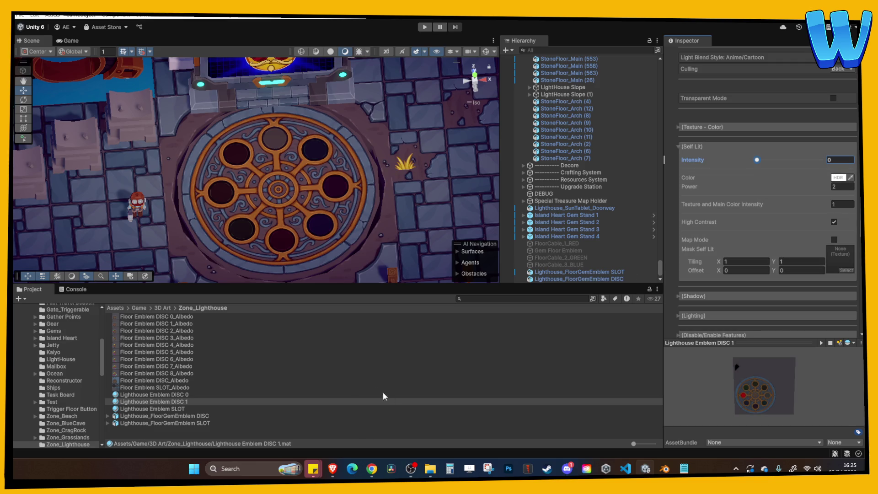
pyautogui.click(300, 367)
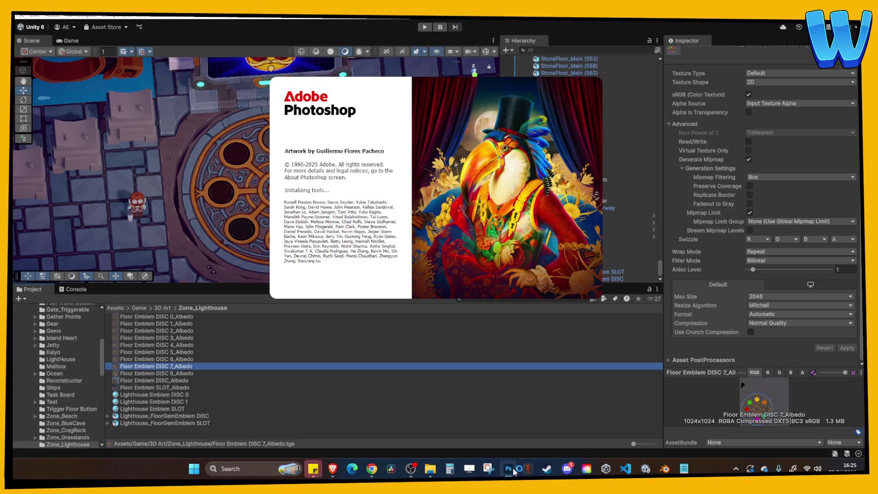
# Zoom to 200% and Magic Wand-select the red disc up to its outer edge.
pyautogui.click(460, 254)
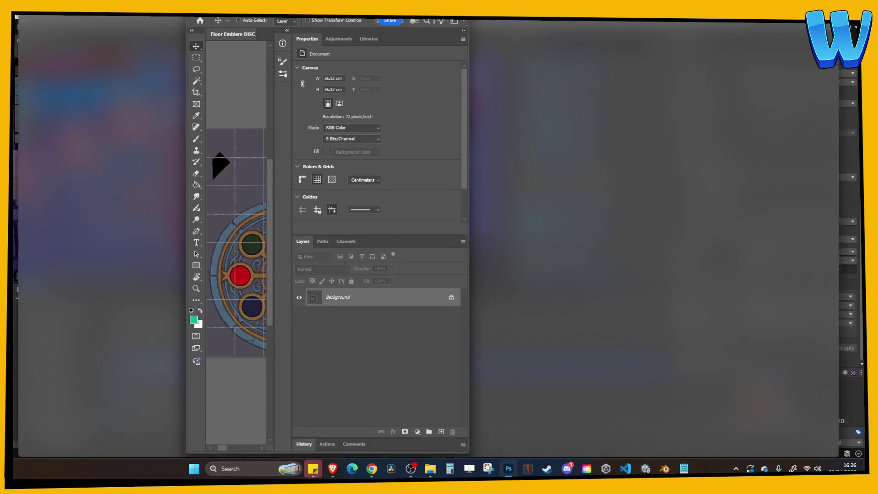
pyautogui.hotkey('ctrl', '+')
pyautogui.hotkey('ctrl', "'")
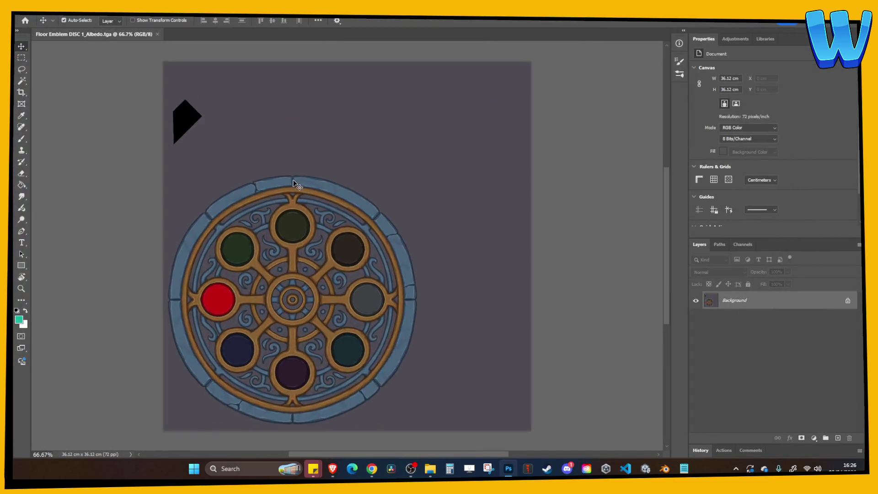
pyautogui.scroll(-3, 393, 187)
pyautogui.hscroll(-5, 394, 188)
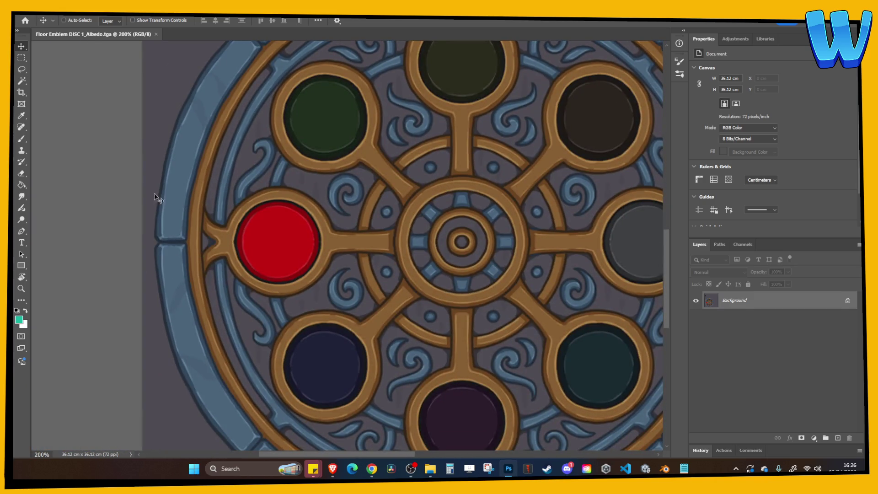
pyautogui.click(22, 80)
pyautogui.click(247, 250)
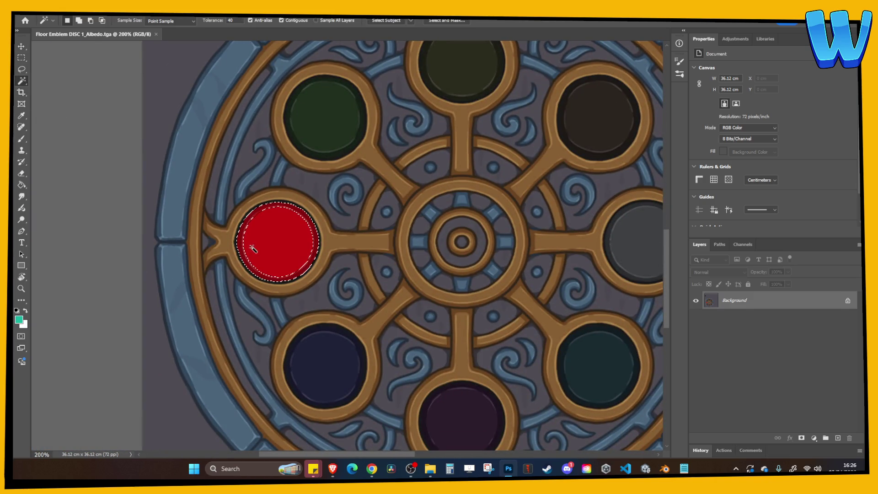
pyautogui.keyDown('shift'); pyautogui.click(257, 250); pyautogui.keyUp('shift')
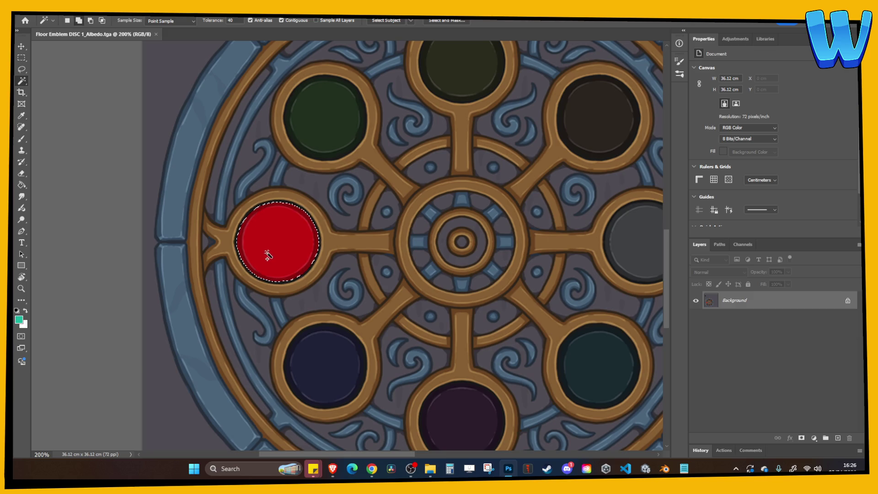
# Copy the red disc to its own layer and fill it white.
pyautogui.hotkey('ctrl', 'j')
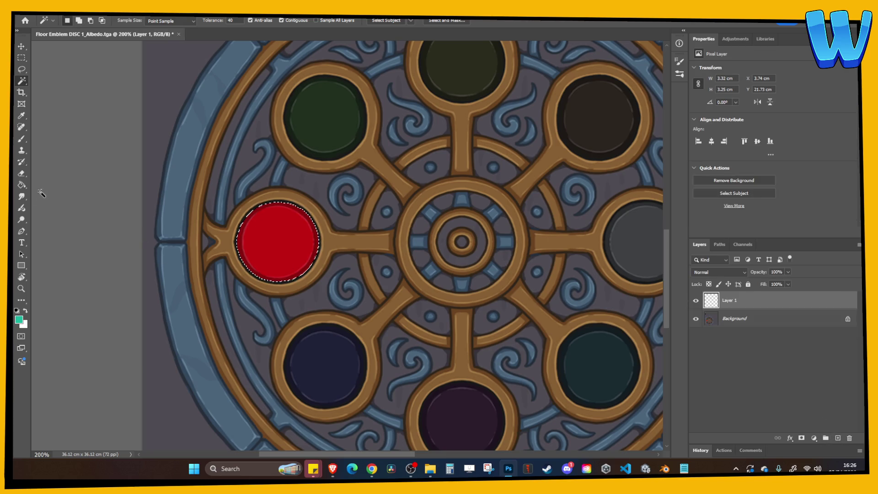
pyautogui.click(23, 190)
pyautogui.click(25, 310)
pyautogui.click(284, 245)
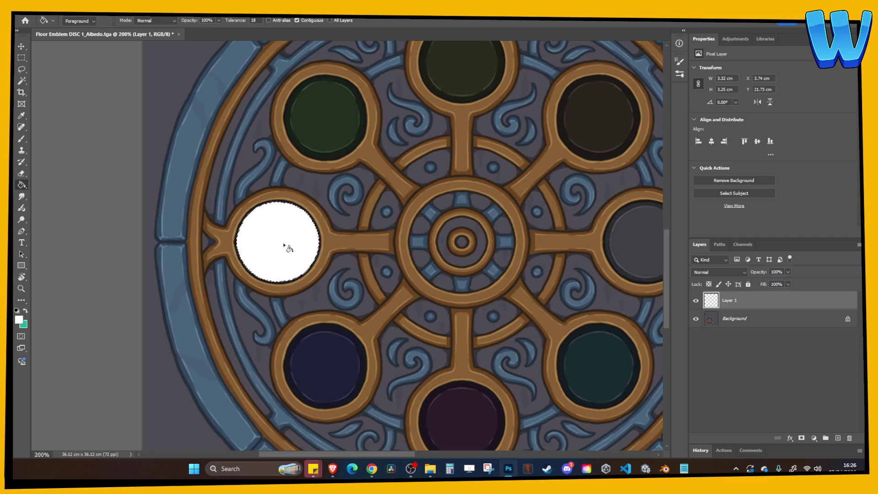
# Add a black-filled layer beneath the white disc and delete the Background layer.
pyautogui.hotkey('ctrl', 'd')
pyautogui.click(838, 438)
pyautogui.moveTo(755, 309); pyautogui.dragTo(756, 326)
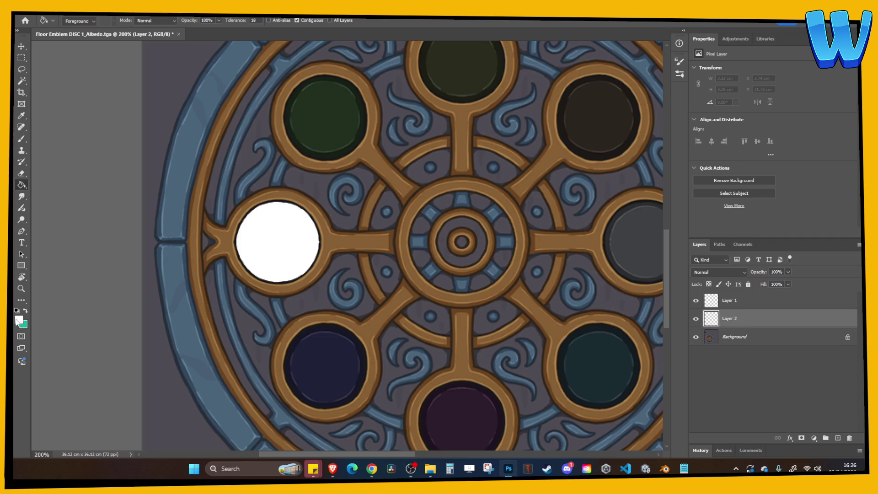
pyautogui.click(17, 310)
pyautogui.click(293, 328)
pyautogui.click(734, 337)
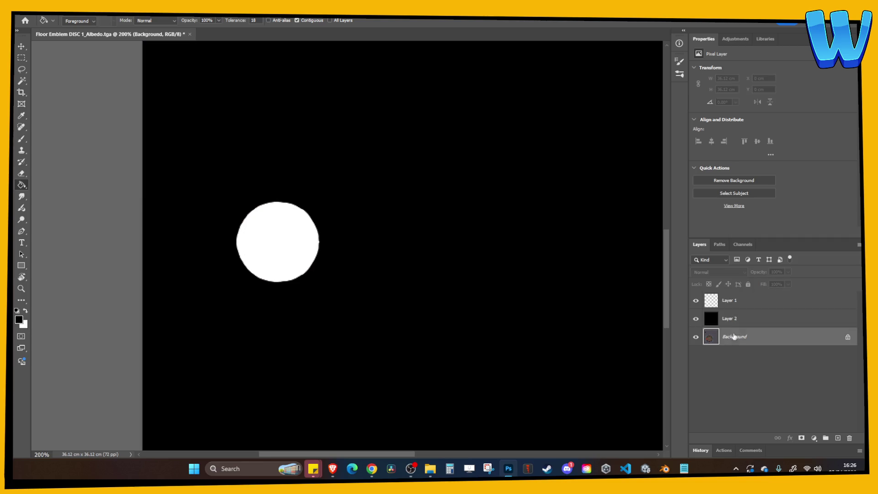
pyautogui.press('Delete')
# Save a copy as Floor Emblem DISC 1_GLOW.tga and close the original without saving.
pyautogui.click(28, 15)
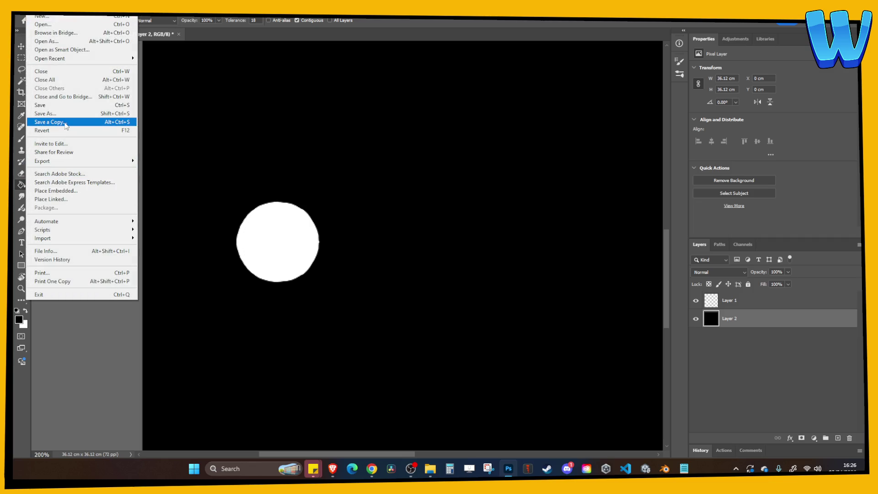
pyautogui.click(66, 124)
pyautogui.click(145, 292)
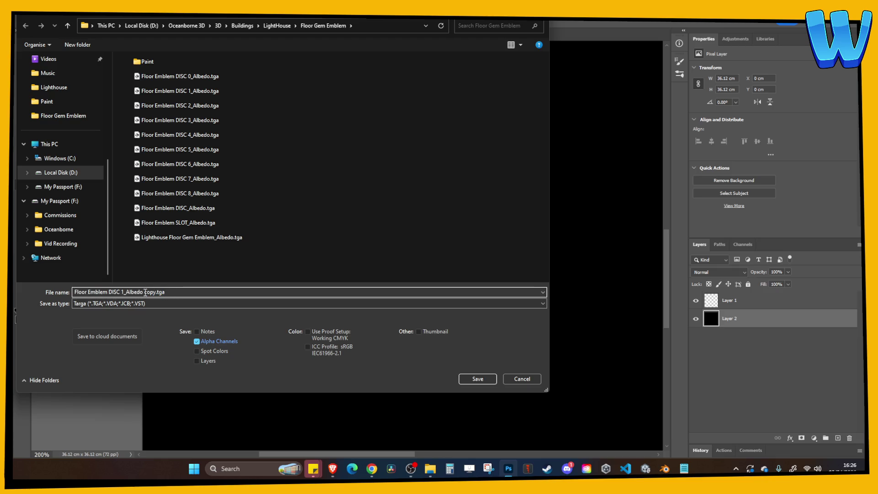
pyautogui.moveTo(126, 292); pyautogui.dragTo(206, 295)
pyautogui.write('Albedo')
pyautogui.press('Return')
pyautogui.press('Return')
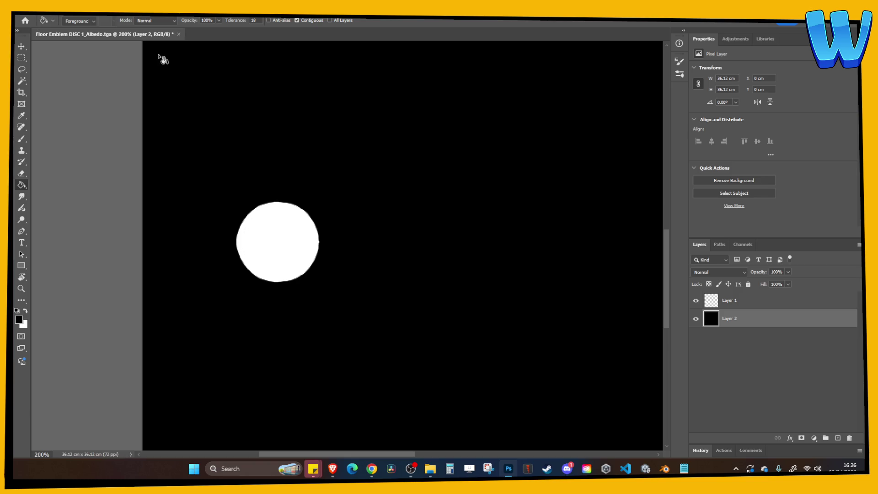
pyautogui.click(178, 34)
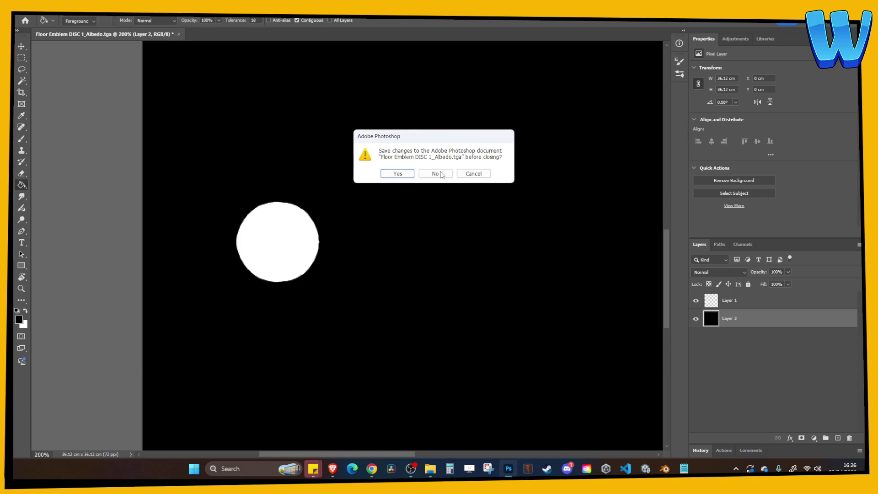
pyautogui.press('n')
pyautogui.click(42, 17)
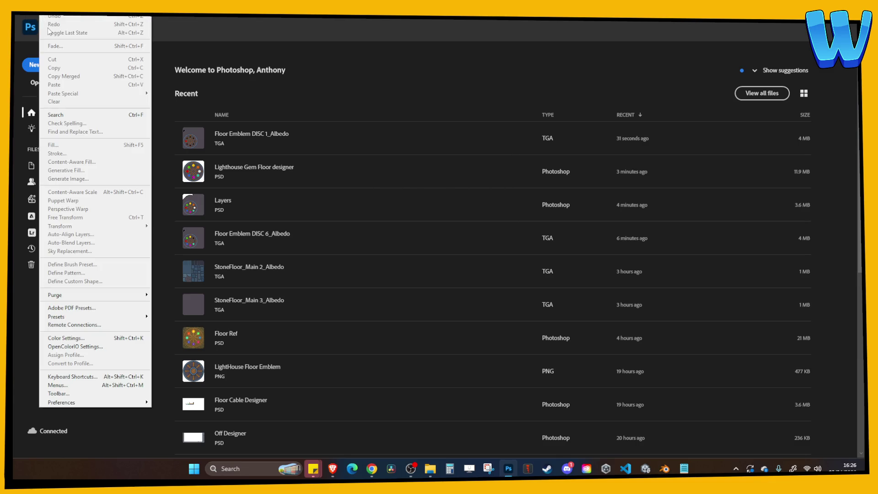
# Open Floor Emblem DISC 2_Albedo.tga, zoomed to 200% on the left-hand discs.
pyautogui.click(47, 32)
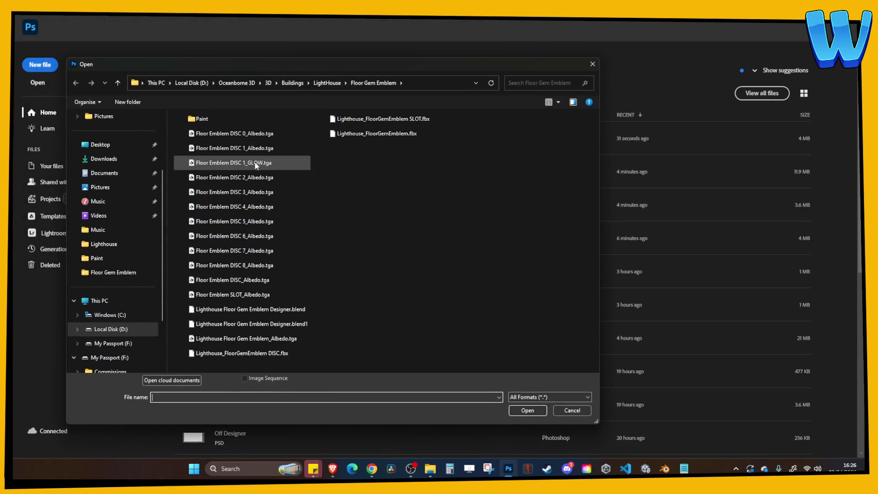
pyautogui.doubleClick(254, 179)
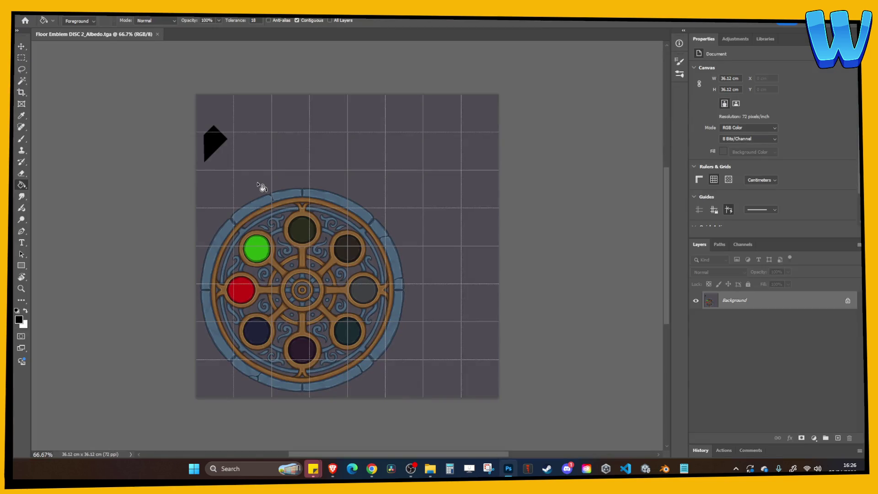
pyautogui.hotkey('ctrl', '+')
pyautogui.moveTo(264, 190)
pyautogui.mouseDown()
pyautogui.moveTo(424, 117)
pyautogui.moveTo(494, 74)
pyautogui.mouseUp()
# Copy the red and green discs onto a new layer and fill both white.
pyautogui.press('w')
pyautogui.click(277, 144)
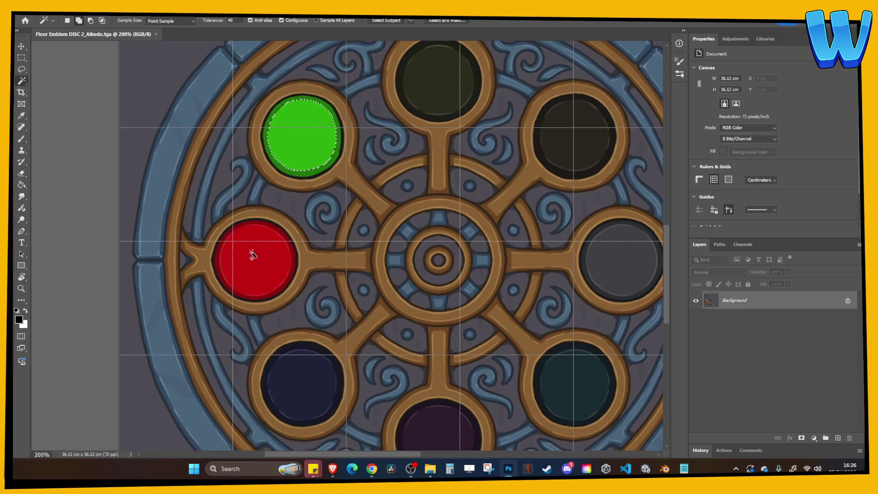
pyautogui.keyDown('shift'); pyautogui.click(247, 251); pyautogui.keyUp('shift')
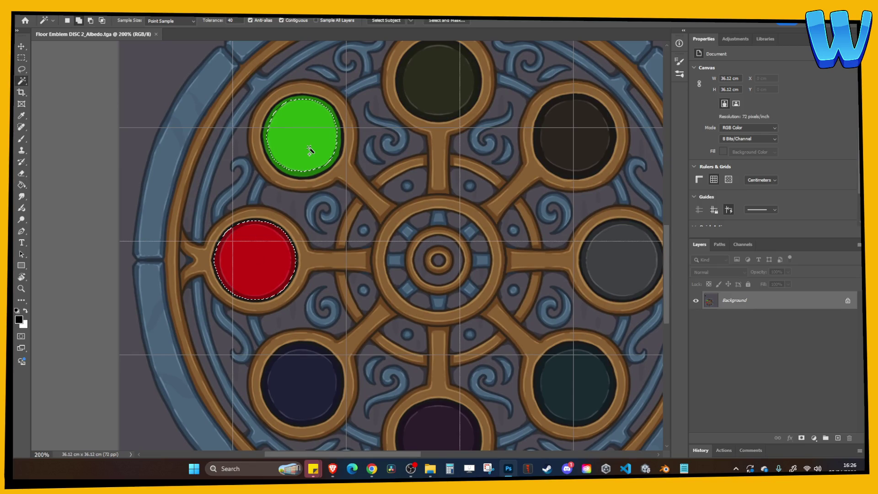
pyautogui.keyDown('shift'); pyautogui.click(270, 124); pyautogui.keyUp('shift')
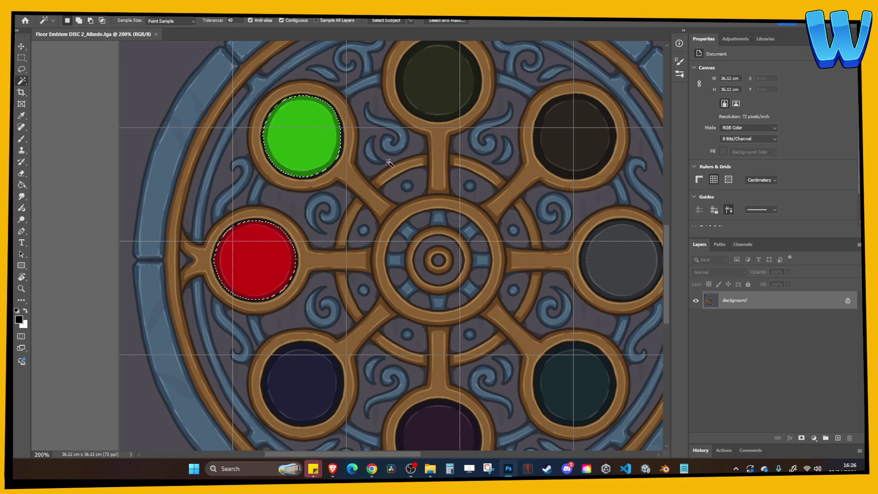
pyautogui.hotkey('ctrl', 'j')
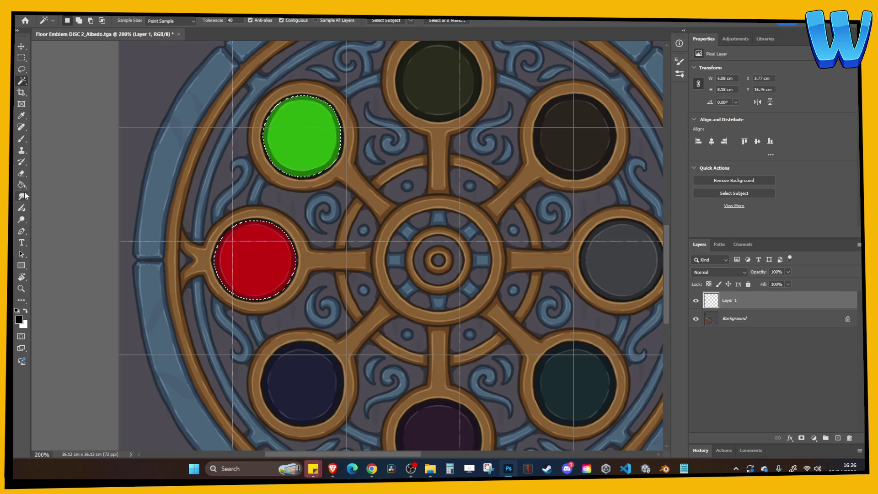
pyautogui.click(22, 187)
pyautogui.click(26, 310)
pyautogui.click(274, 290)
pyautogui.click(304, 167)
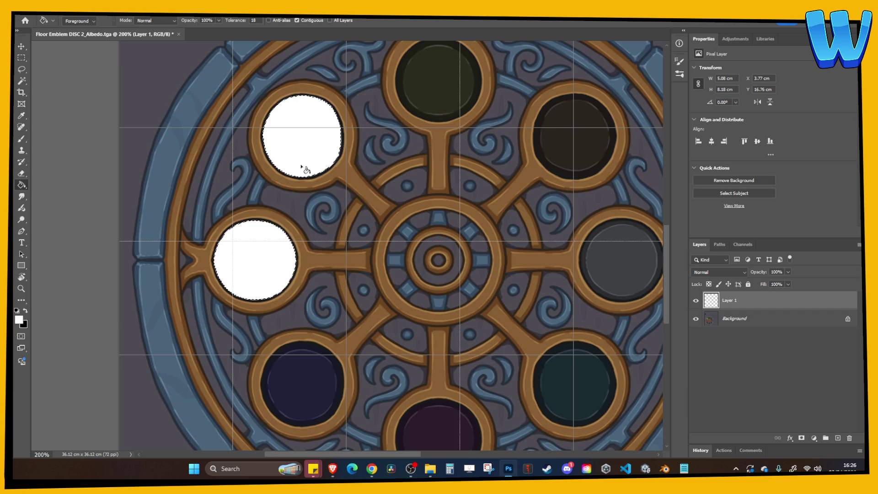
pyautogui.hotkey('ctrl', 'd')
# Add a solid black layer just above the Background.
pyautogui.click(734, 318)
pyautogui.click(838, 438)
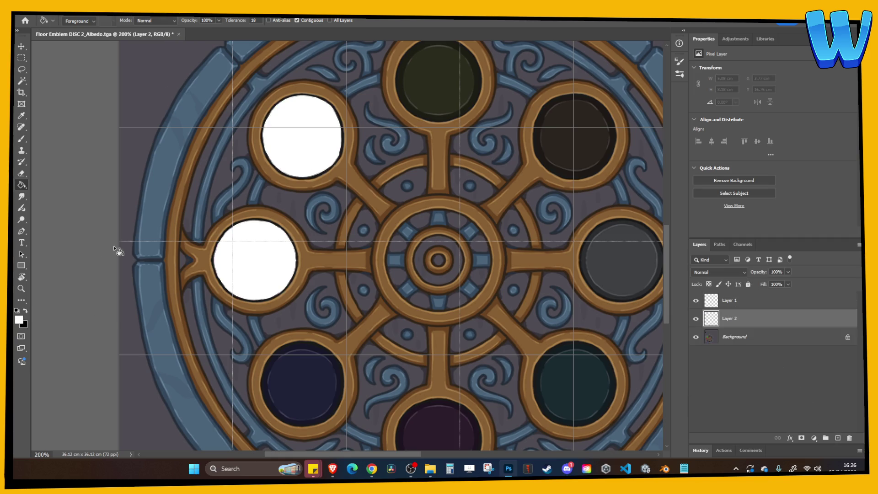
pyautogui.click(26, 311)
pyautogui.click(294, 317)
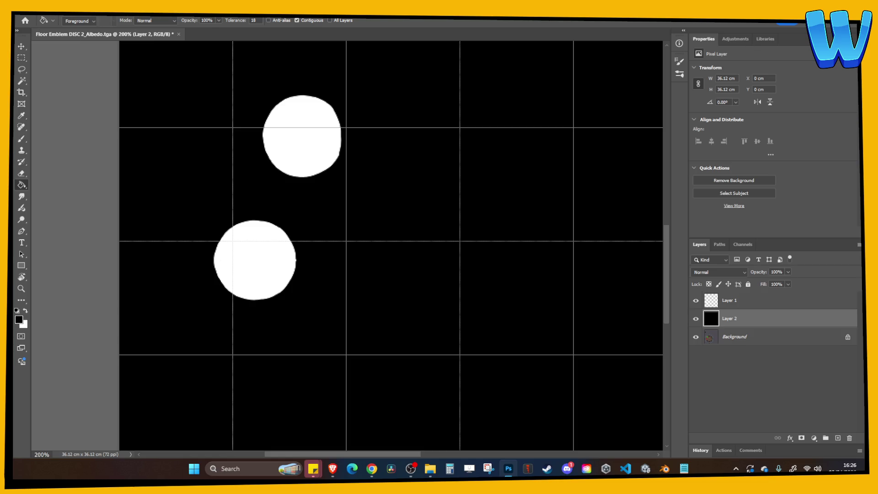
# Save a GLOW copy of DISC 2 as TGA and close the document.
pyautogui.hotkey('alt', 'f')
pyautogui.click(59, 123)
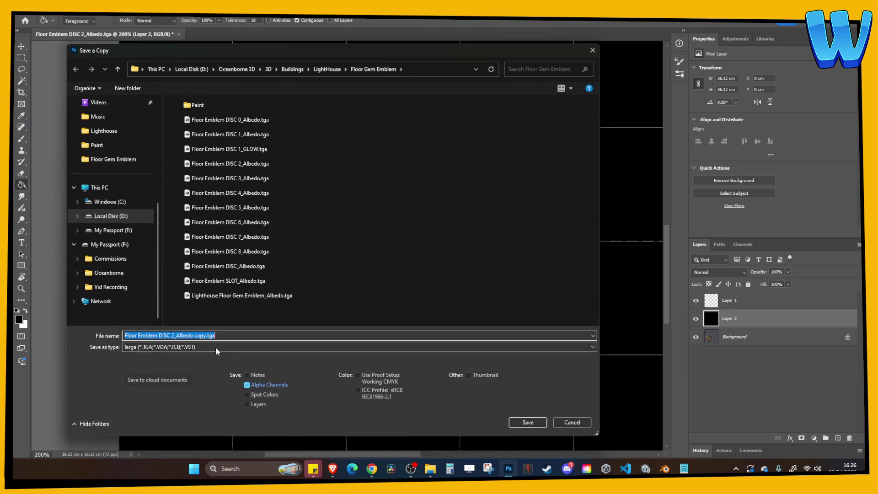
pyautogui.moveTo(176, 336); pyautogui.dragTo(210, 337)
pyautogui.write('GLOW')
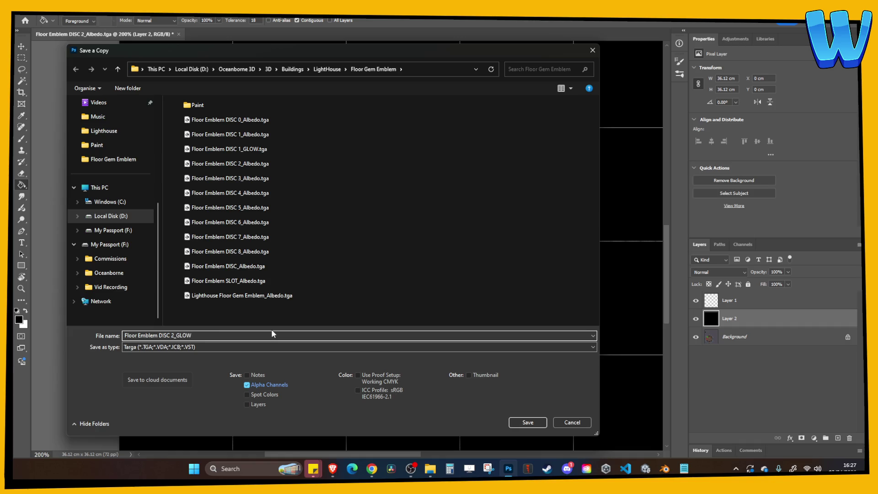
pyautogui.press('Return')
pyautogui.press('Return')
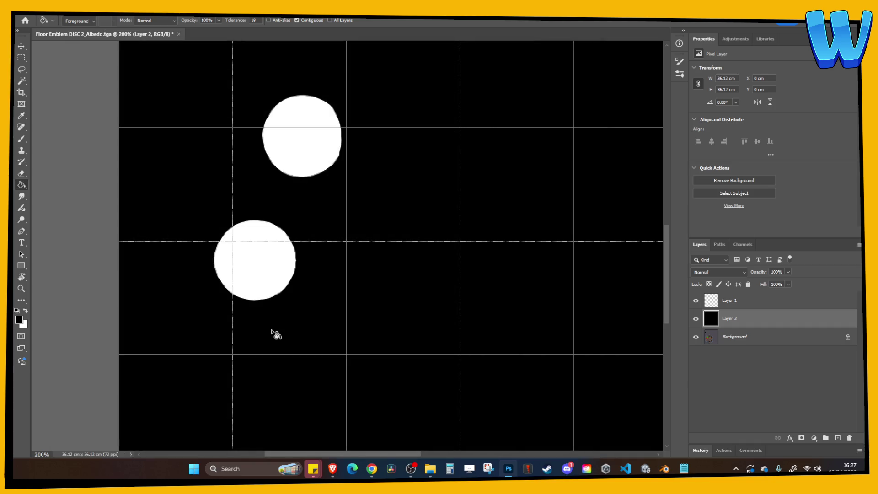
pyautogui.click(179, 34)
# Discard DISC 2 changes and open Floor Emblem DISC 3_Albedo.tga.
pyautogui.press('n')
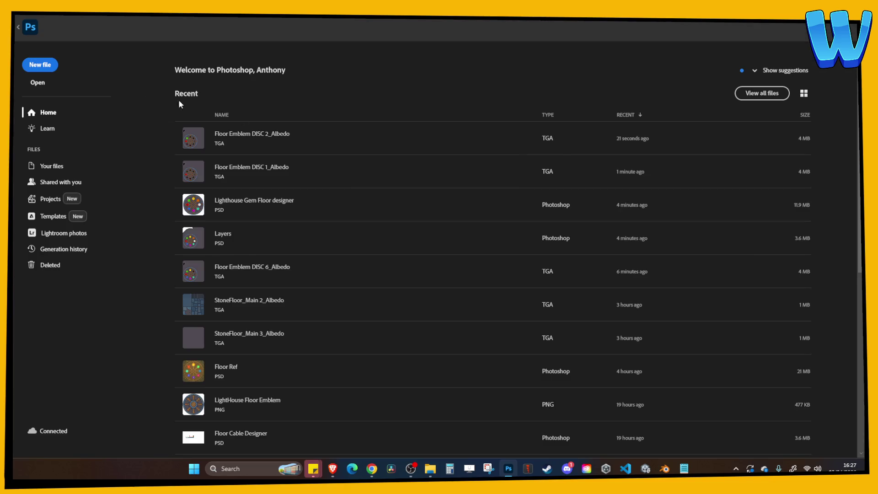
pyautogui.hotkey('alt', 'f')
pyautogui.press('o')
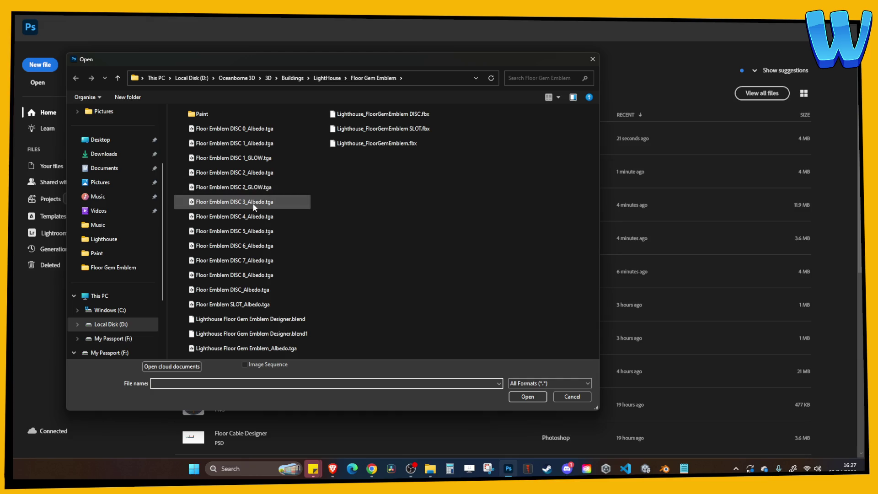
pyautogui.doubleClick(254, 202)
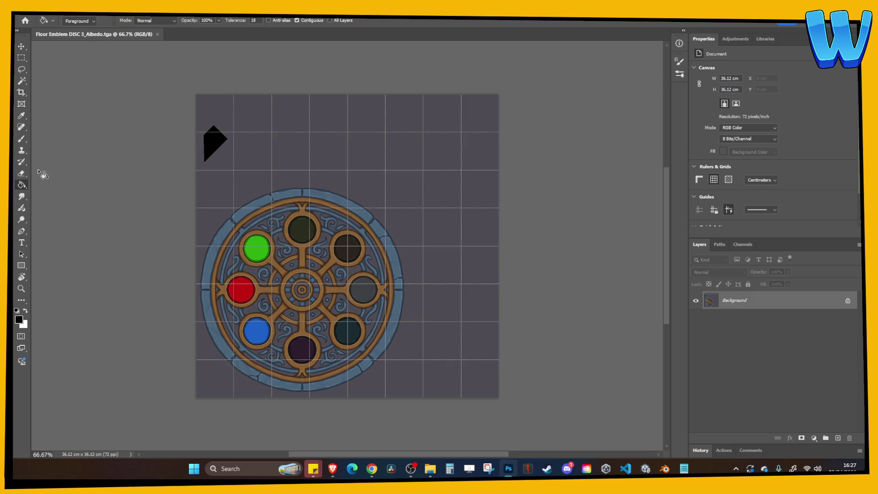
# Magic Wand-select the green, red and blue discs and copy them to a new layer.
pyautogui.click(21, 80)
pyautogui.click(257, 249)
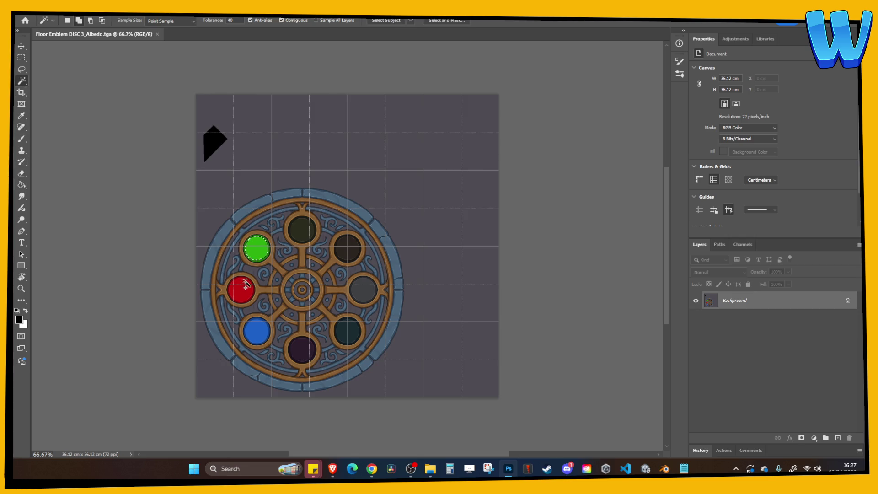
pyautogui.hotkey('ctrl', '+')
pyautogui.hotkey('ctrl', '+')
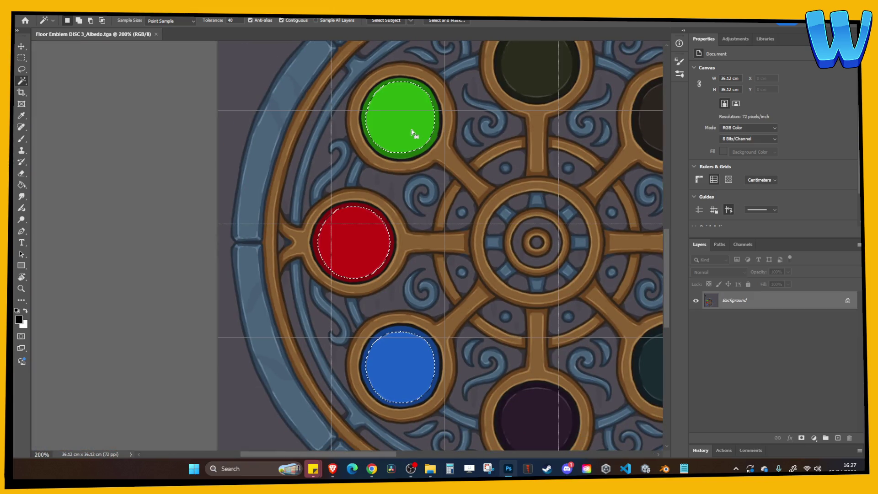
pyautogui.keyDown('shift'); pyautogui.click(415, 153); pyautogui.keyUp('shift')
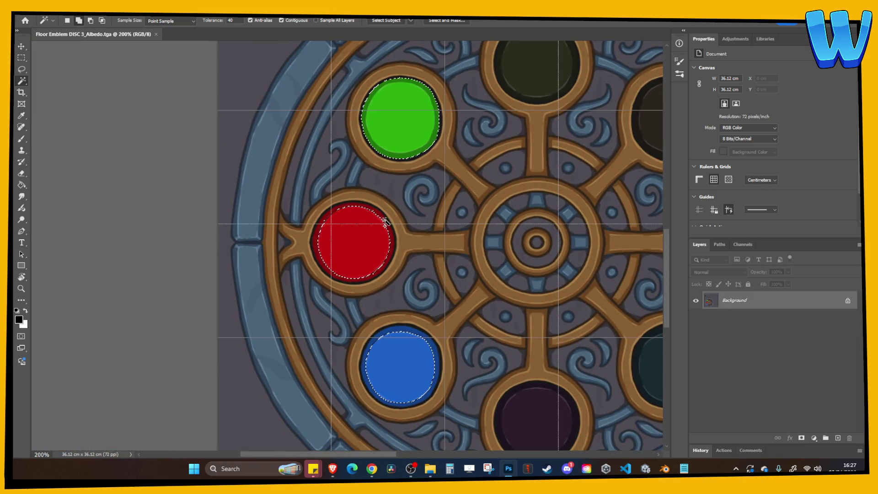
pyautogui.keyDown('shift'); pyautogui.click(385, 224); pyautogui.keyUp('shift')
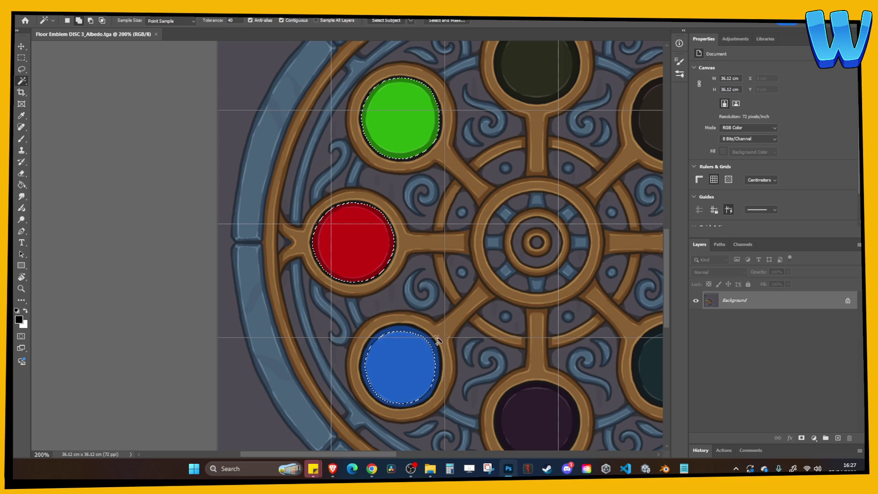
pyautogui.keyDown('shift'); pyautogui.click(438, 338); pyautogui.keyUp('shift')
pyautogui.hotkey('ctrl', 'j')
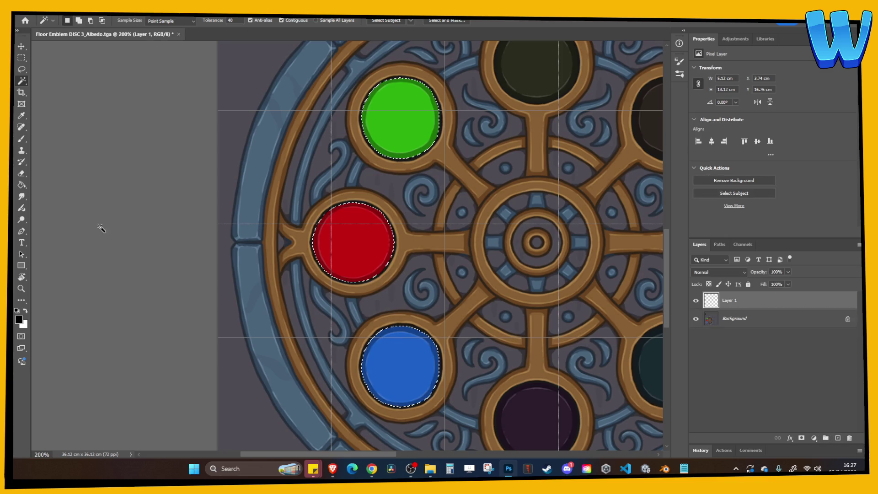
# Fill the copied discs white and add a solid black layer beneath them.
pyautogui.press('g')
pyautogui.press('x')
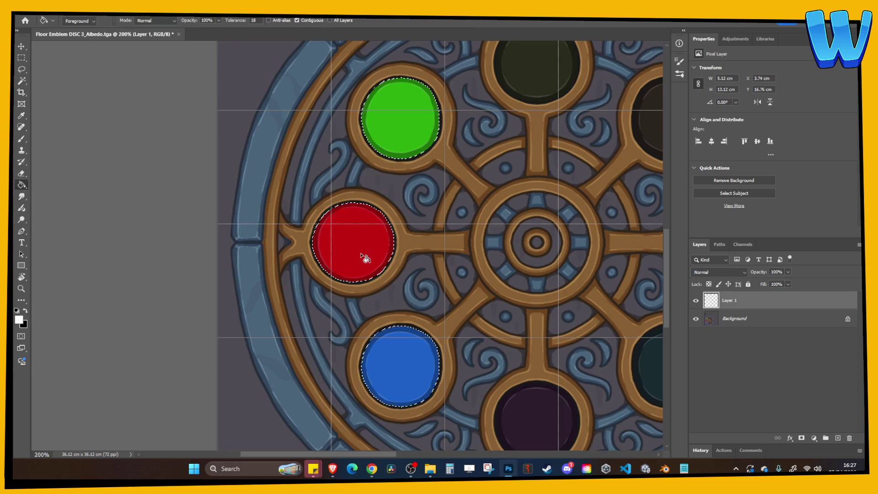
pyautogui.click(365, 259)
pyautogui.click(756, 320)
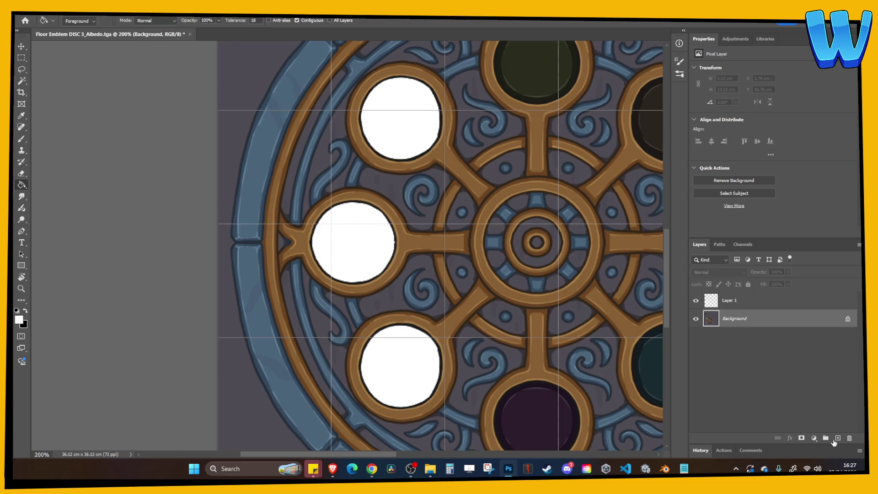
pyautogui.click(837, 438)
pyautogui.click(25, 311)
pyautogui.click(308, 300)
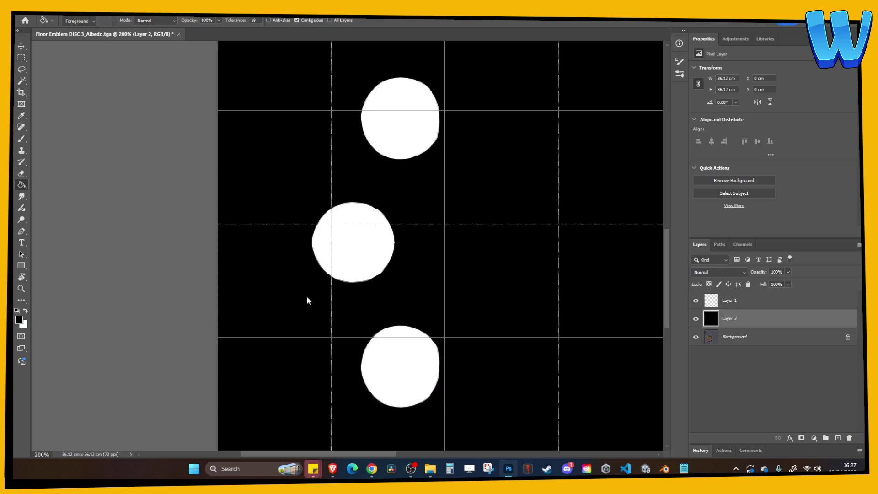
# Save a glow copy of DISC 3 as TGA and close the original unsaved.
pyautogui.click(50, 18)
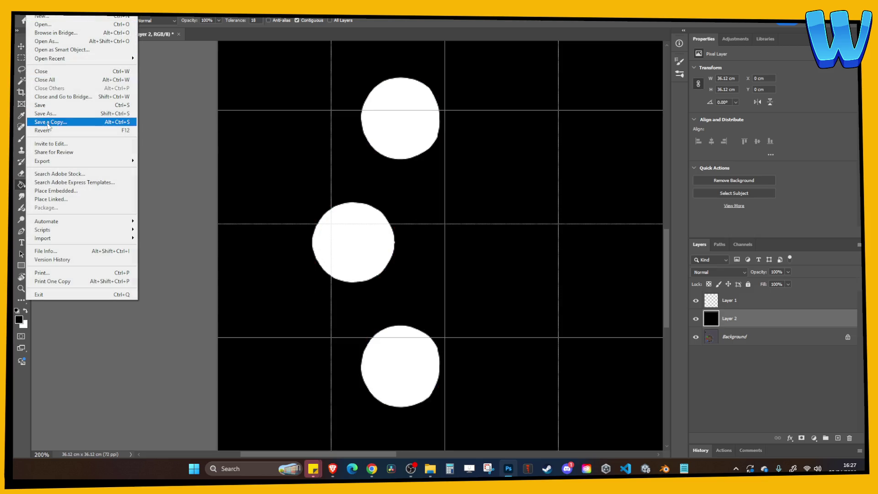
pyautogui.click(48, 124)
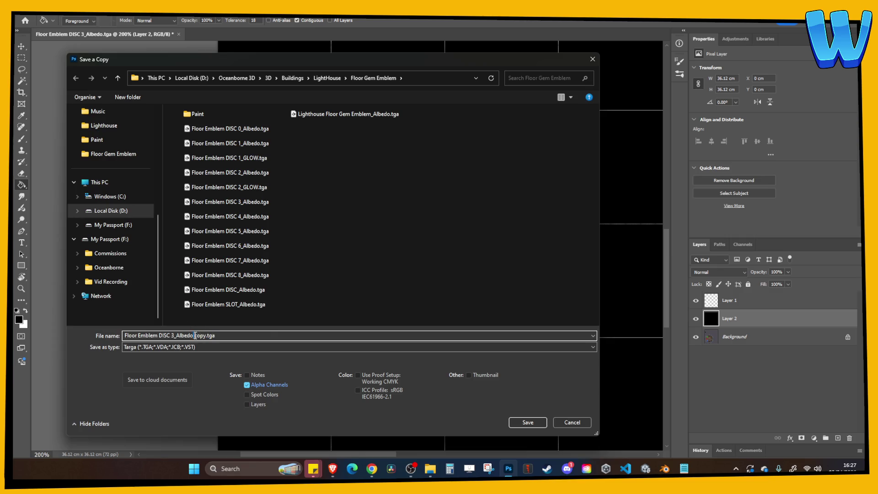
pyautogui.moveTo(194, 336); pyautogui.dragTo(269, 338)
pyautogui.press('End')
pyautogui.press('Return')
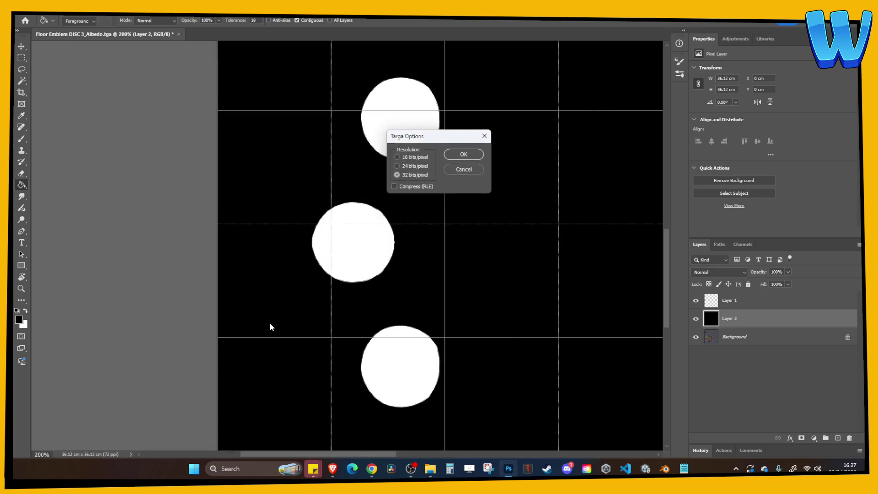
pyautogui.press('Return')
pyautogui.click(179, 35)
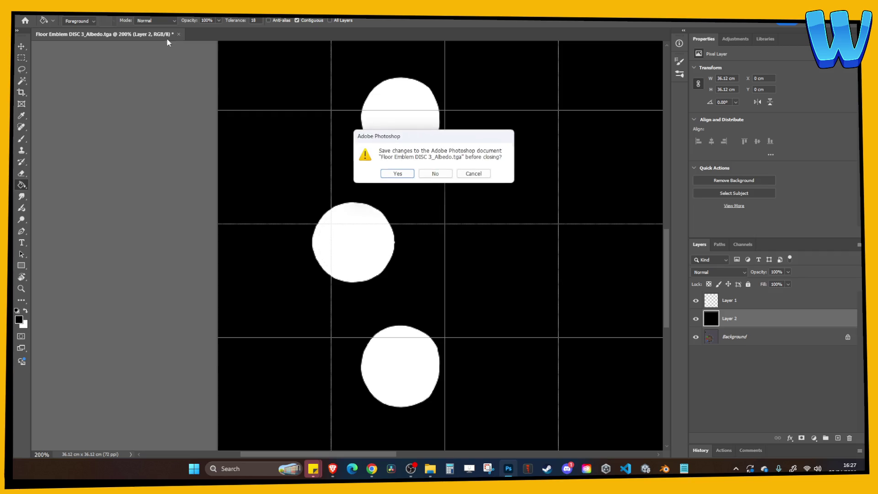
pyautogui.click(432, 172)
# Rename the DISC 3 glow file to Floor Emblem DISC 3_GLOW.tga.
pyautogui.hotkey('alt', 'f')
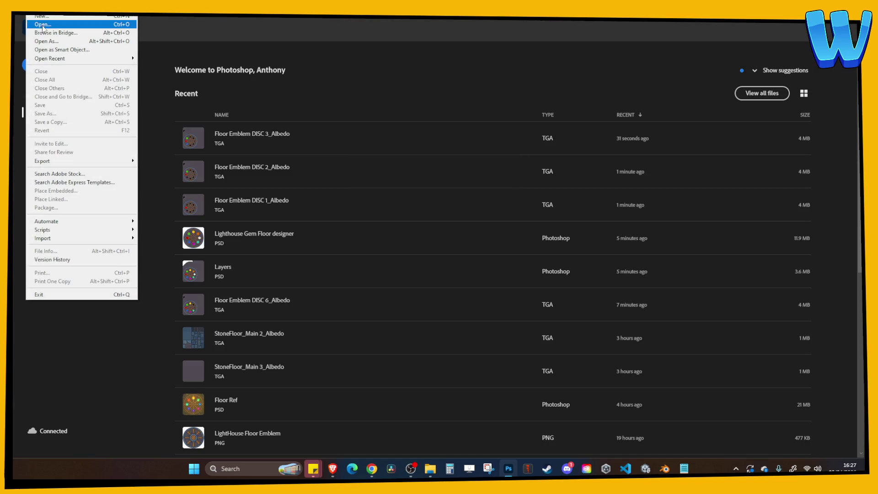
pyautogui.press('o')
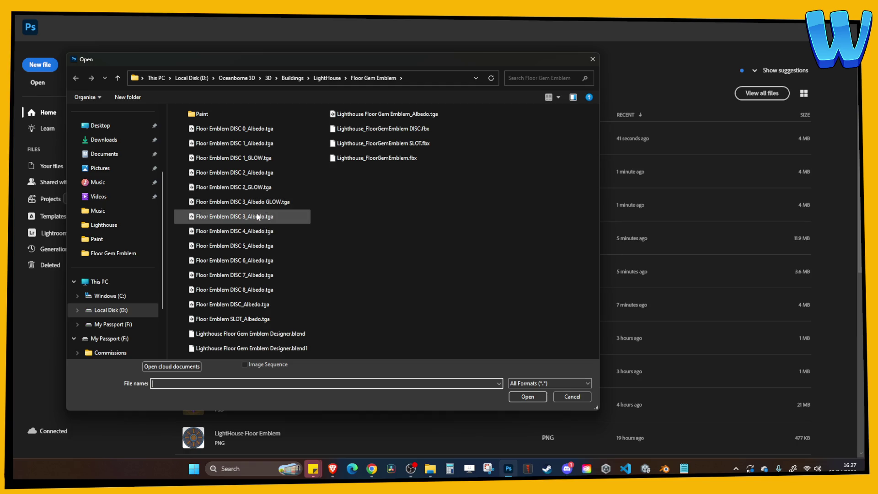
pyautogui.click(256, 206)
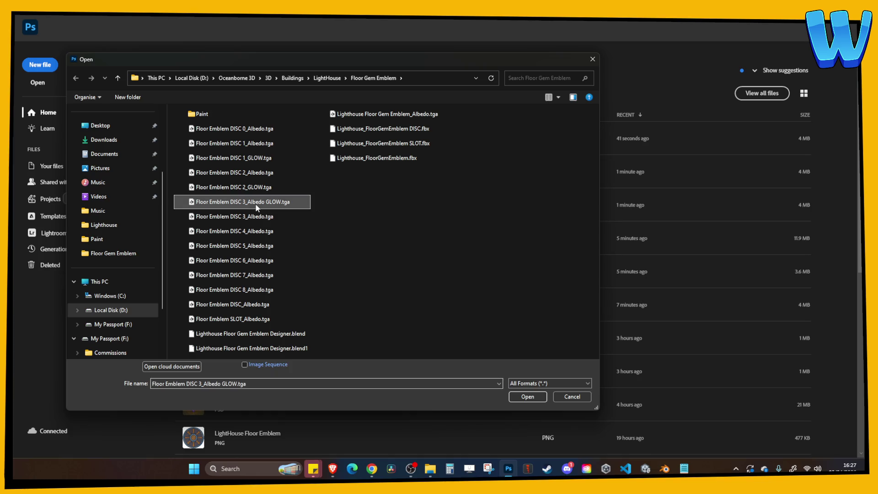
pyautogui.click(265, 206)
pyautogui.doubleClick(253, 202)
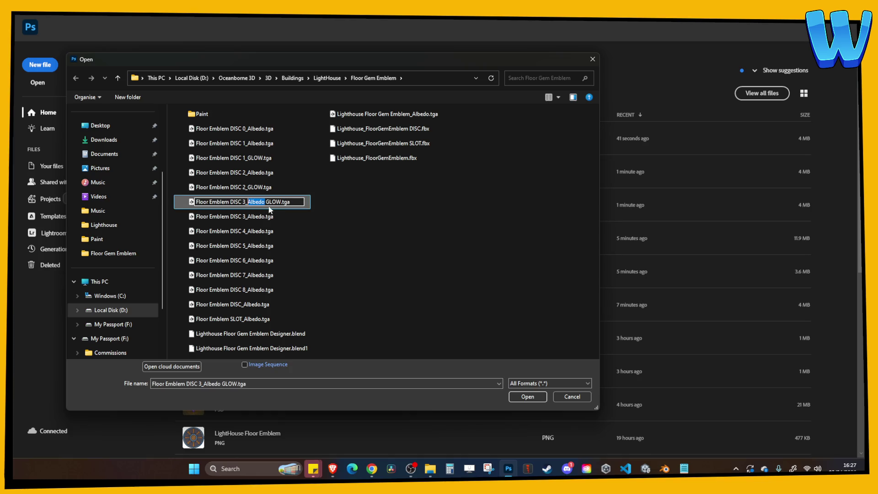
pyautogui.press('Delete')
pyautogui.press('Delete')
pyautogui.press('Return')
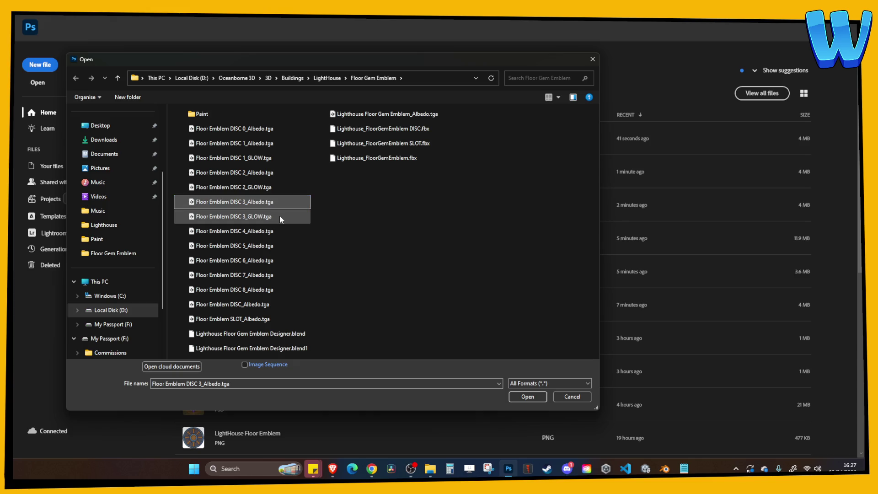
# Open Floor Emblem DISC 4_Albedo.tga at 100% and pan to the discs.
pyautogui.click(258, 233)
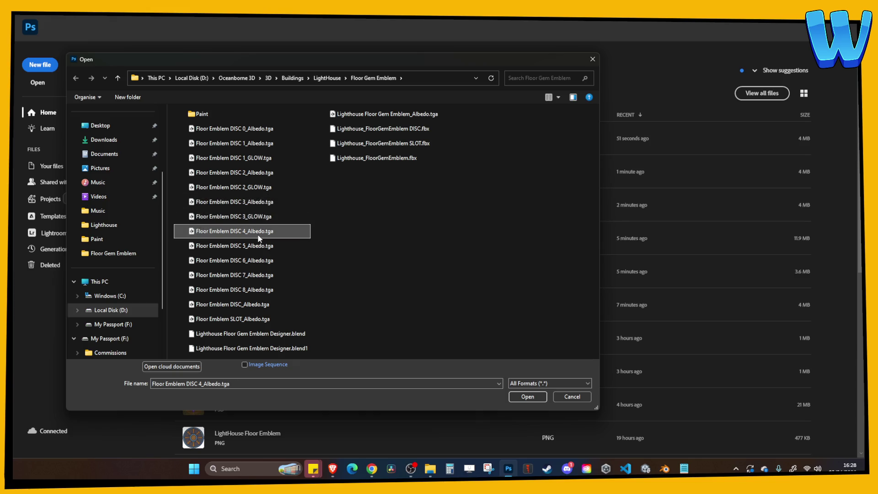
pyautogui.doubleClick(258, 233)
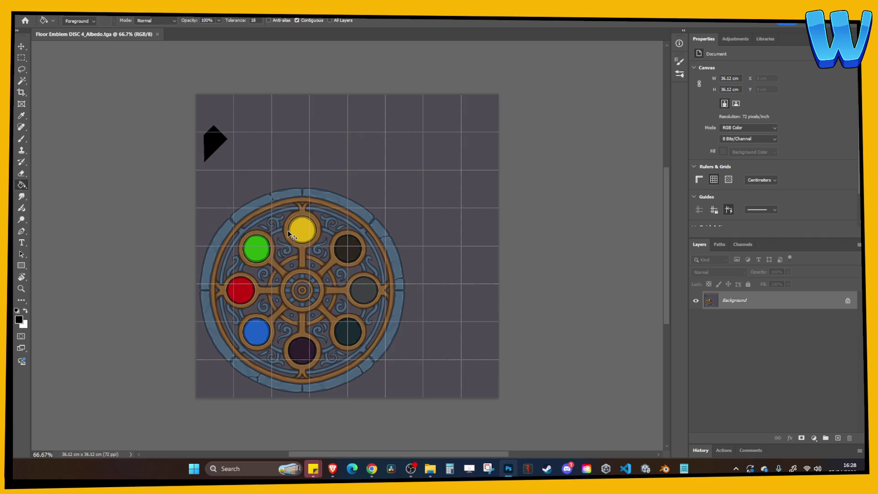
pyautogui.hotkey('ctrl', '1')
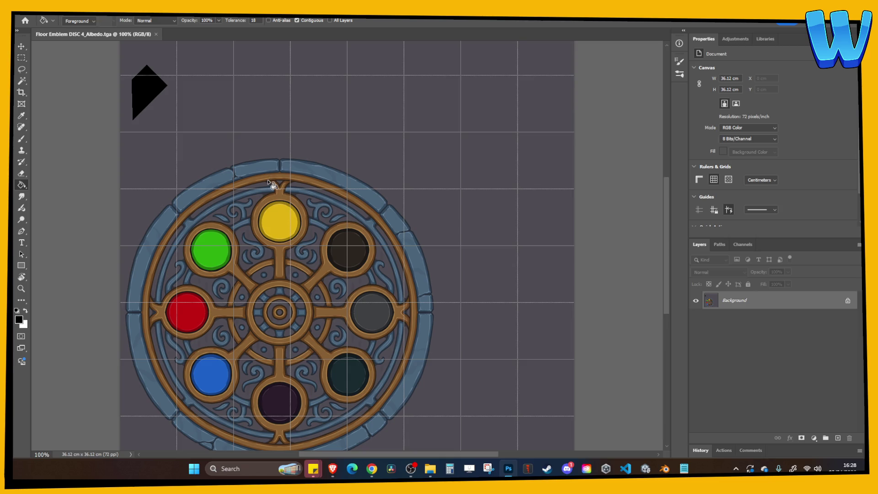
pyautogui.moveTo(292, 243); pyautogui.dragTo(347, 218)
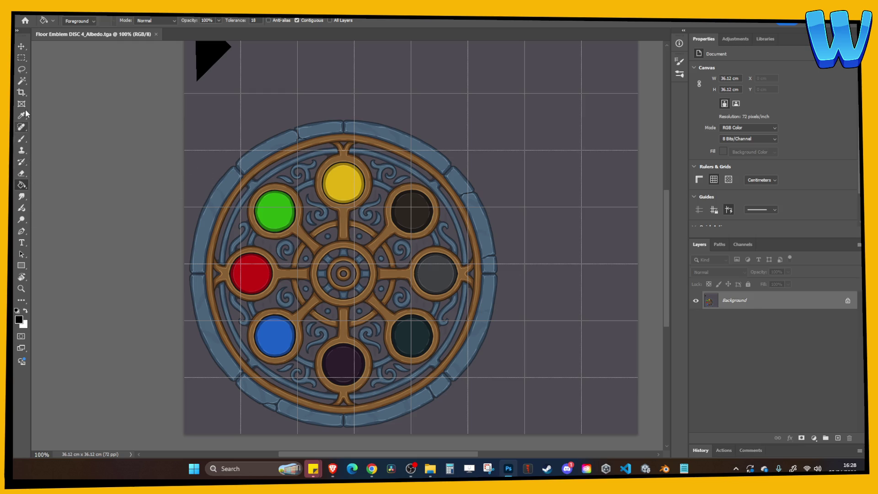
pyautogui.click(22, 81)
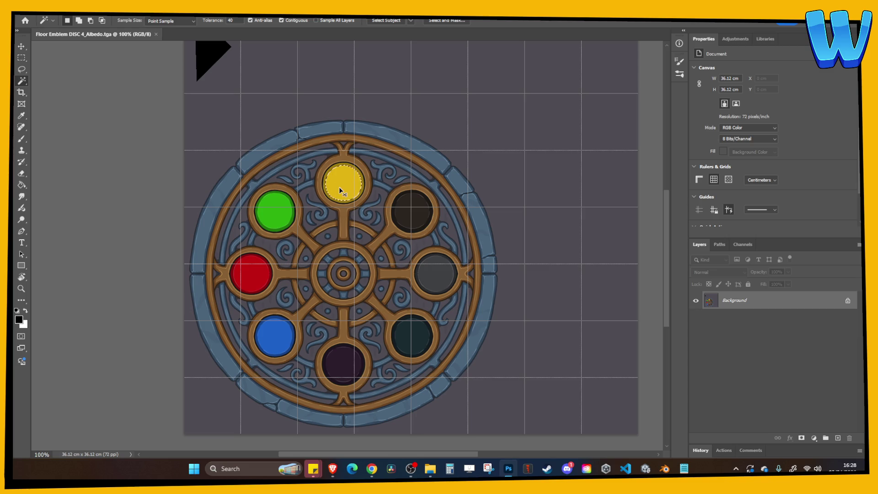
# At 200% zoom, select the green, red, blue and yellow disc circles out to their rims.
pyautogui.hotkey('ctrl', '+')
pyautogui.hscroll(-3, 439, 192)
pyautogui.keyDown('shift'); pyautogui.click(366, 176); pyautogui.keyUp('shift')
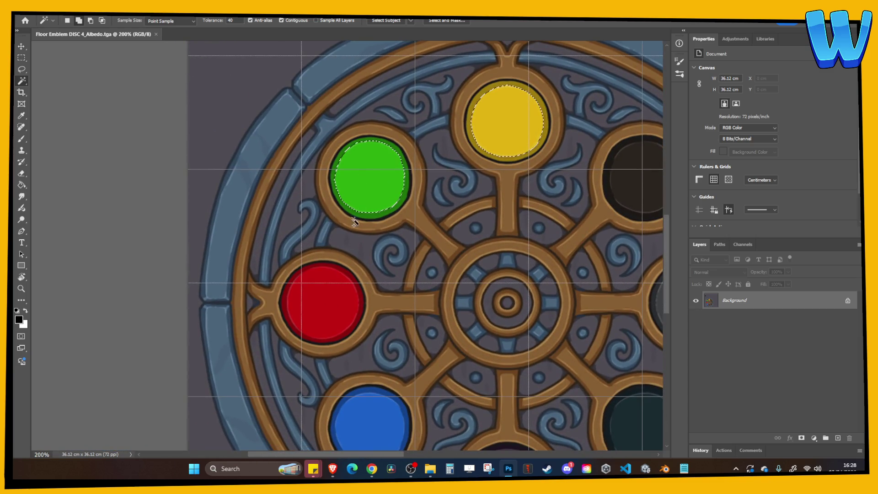
pyautogui.keyDown('shift'); pyautogui.click(320, 302); pyautogui.keyUp('shift')
pyautogui.keyDown('shift'); pyautogui.click(359, 403); pyautogui.keyUp('shift')
pyautogui.scroll(-2, 352, 348)
pyautogui.keyDown('shift'); pyautogui.click(330, 260); pyautogui.keyUp('shift')
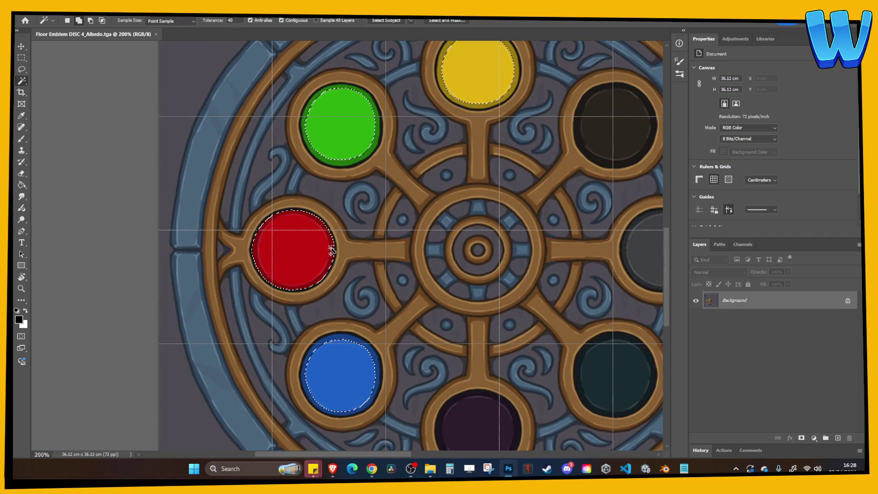
pyautogui.keyDown('shift'); pyautogui.click(351, 162); pyautogui.keyUp('shift')
pyautogui.keyDown('shift'); pyautogui.click(459, 103); pyautogui.keyUp('shift')
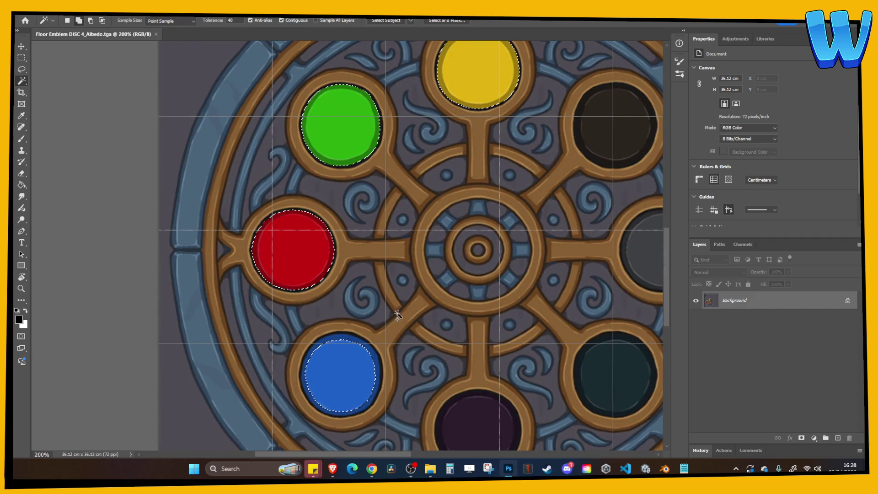
pyautogui.keyDown('shift'); pyautogui.click(366, 351); pyautogui.keyUp('shift')
# Fill the four selected circles white on a new layer above a solid black layer.
pyautogui.click(841, 439)
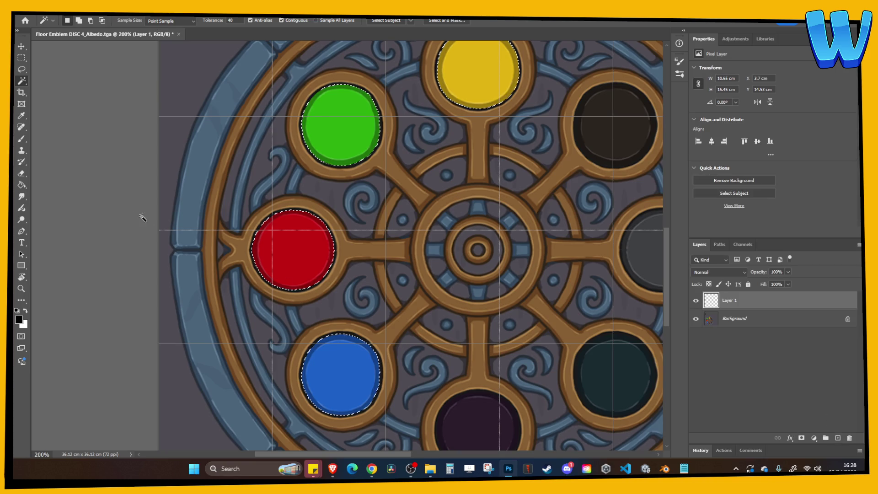
pyautogui.click(23, 185)
pyautogui.click(25, 311)
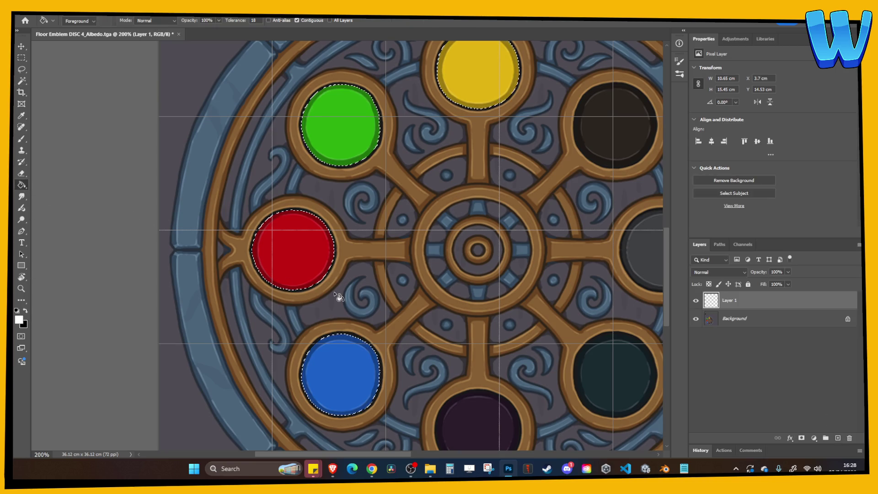
pyautogui.click(336, 288)
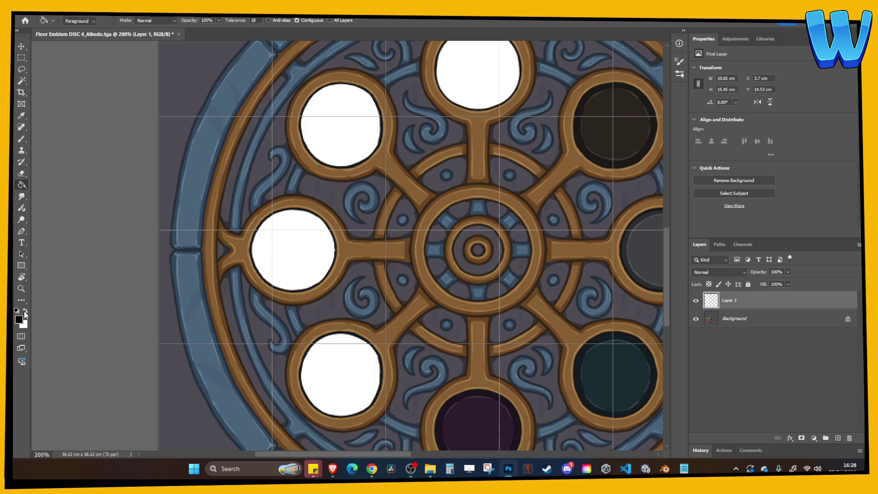
pyautogui.click(838, 437)
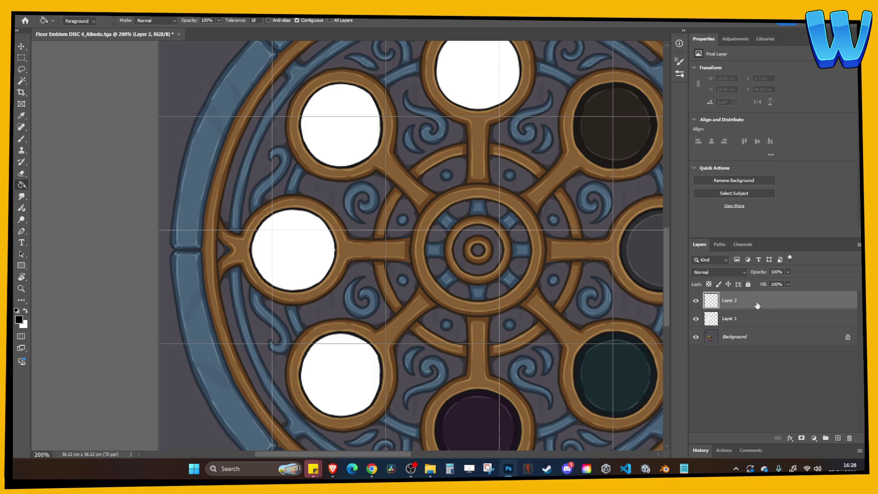
pyautogui.moveTo(757, 304); pyautogui.dragTo(732, 326)
pyautogui.click(446, 286)
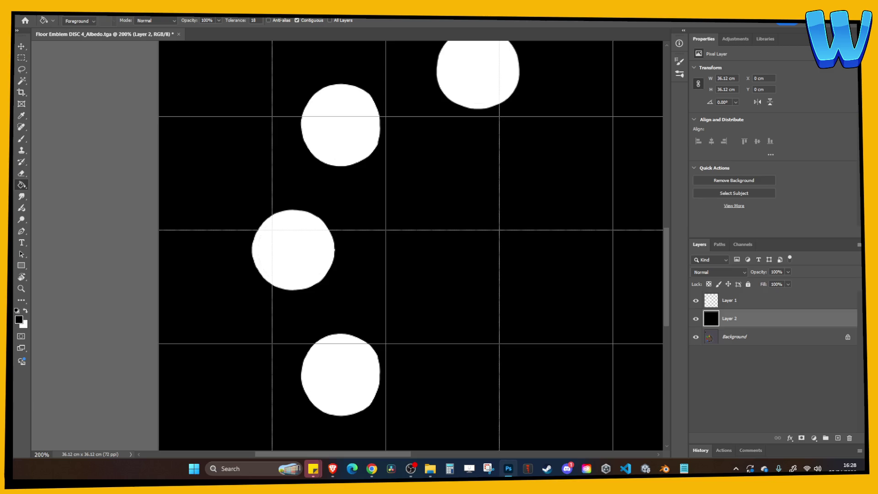
# Save a TGA copy named Floor Emblem DISC 4_GLOW and close the DISC 4 document.
pyautogui.click(32, 13)
pyautogui.click(51, 122)
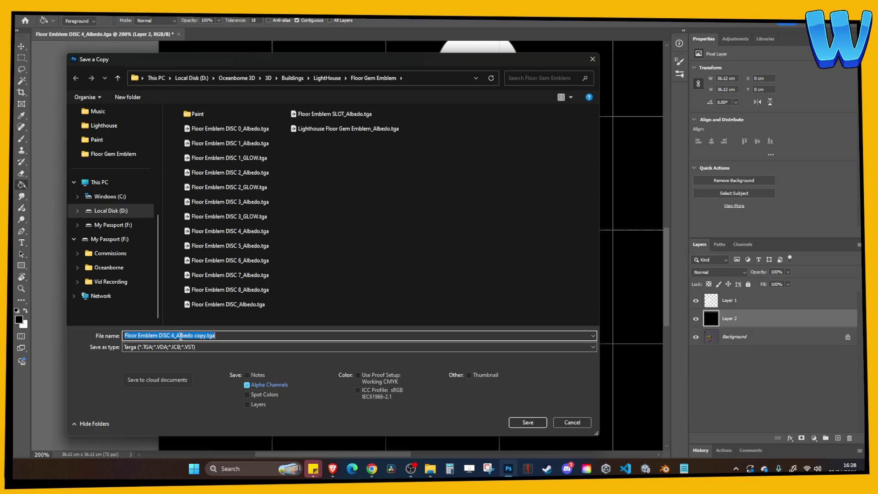
pyautogui.moveTo(181, 336); pyautogui.dragTo(188, 336)
pyautogui.write('GLOW')
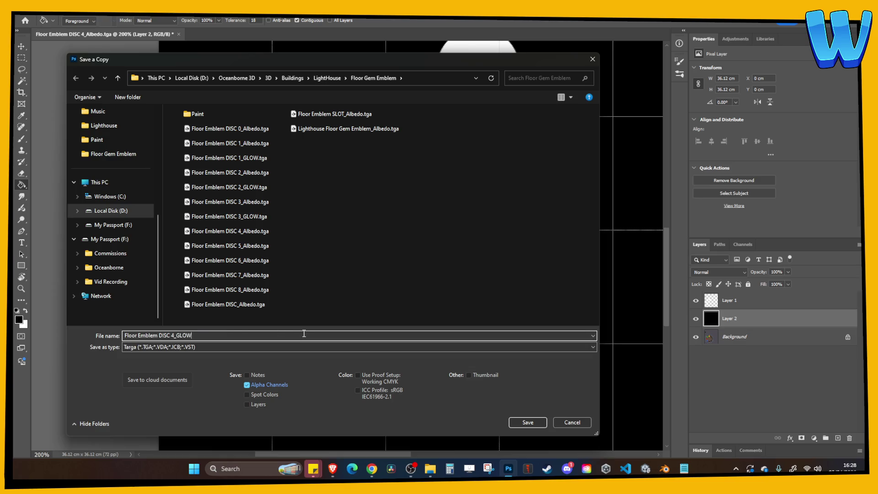
pyautogui.press('Return')
pyautogui.press('Return')
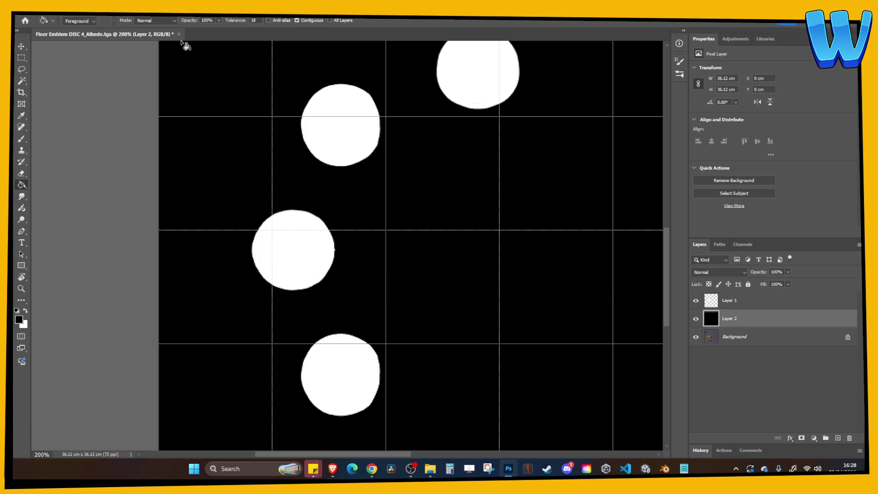
pyautogui.click(179, 34)
# Close DISC 4 without saving and open the Floor Emblem DISC 5_Albedo texture.
pyautogui.press('n')
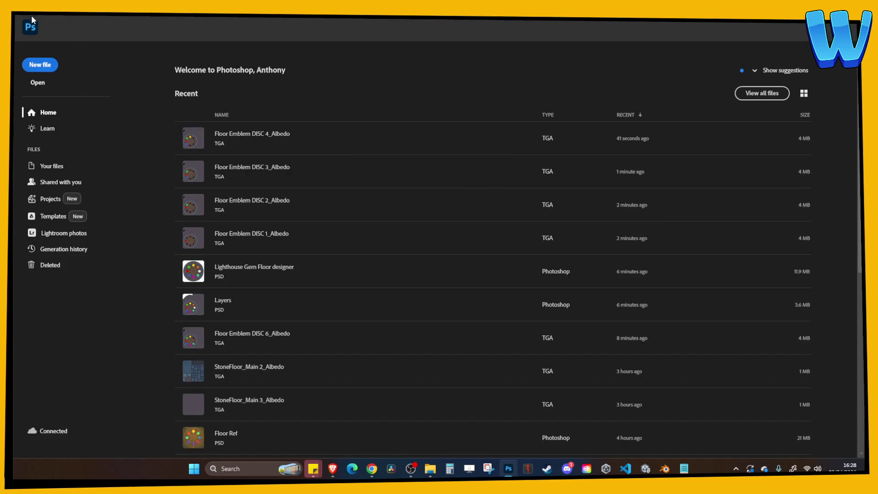
pyautogui.click(32, 20)
pyautogui.click(39, 32)
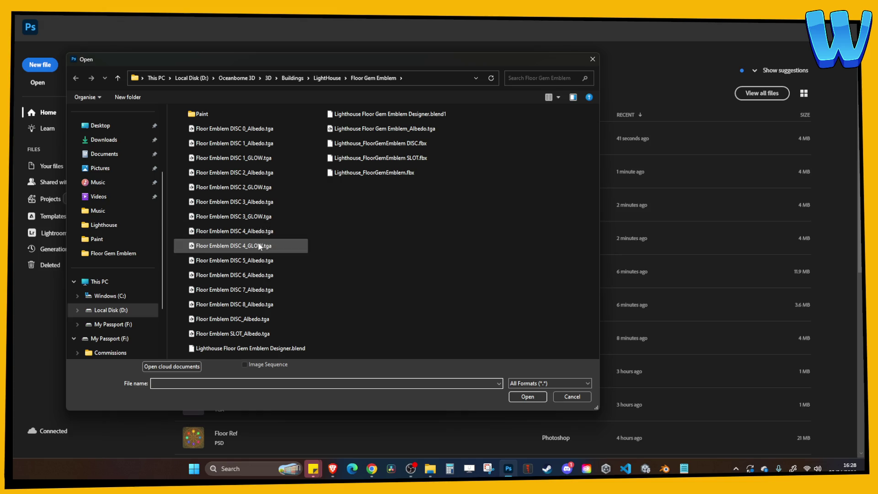
pyautogui.doubleClick(254, 261)
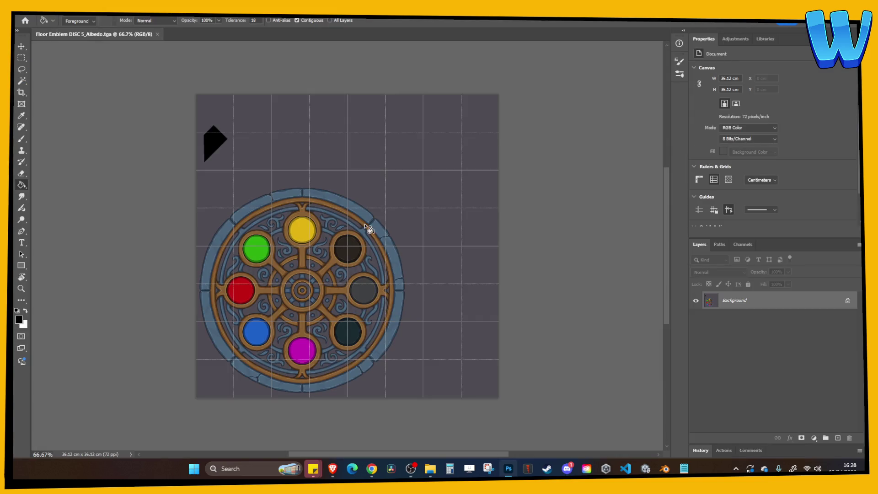
pyautogui.scroll(1, 368, 229)
pyautogui.moveTo(343, 233); pyautogui.dragTo(393, 184)
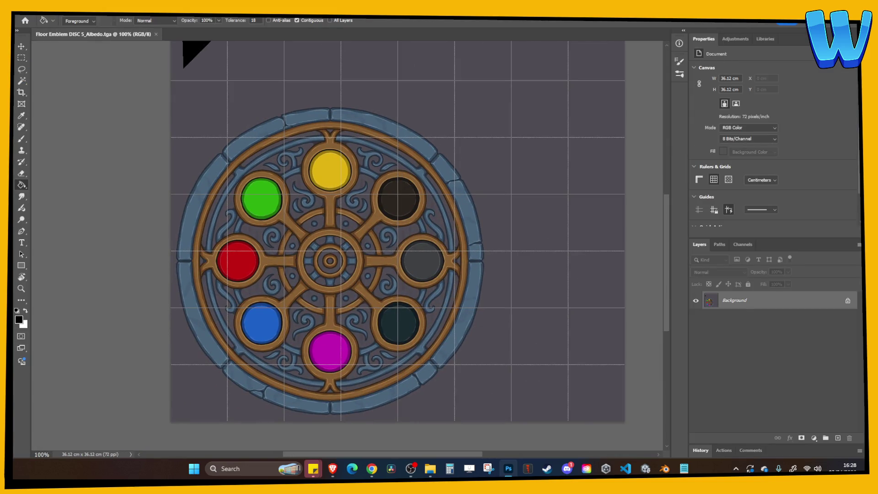
# Magic Wand-select the red, green, lower and yellow slots at tolerance 64.
pyautogui.click(21, 82)
pyautogui.hotkey('ctrl', '+')
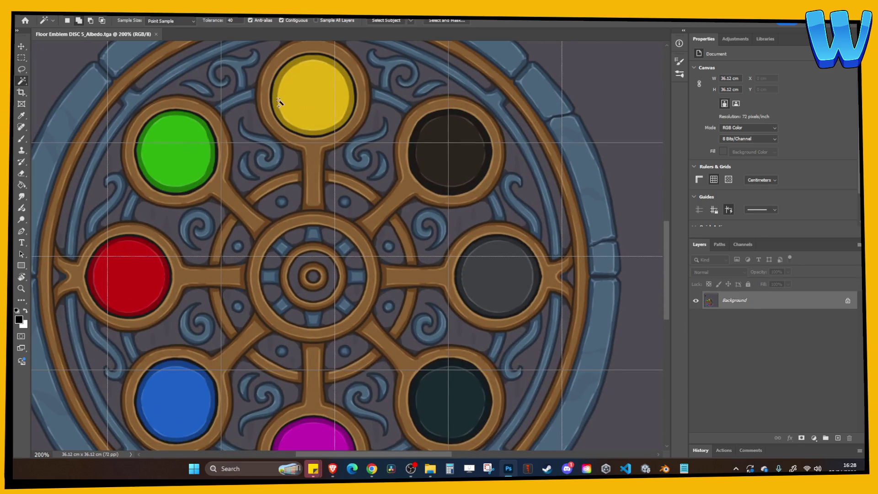
pyautogui.keyDown('shift'); pyautogui.click(277, 98); pyautogui.keyUp('shift')
pyautogui.keyDown('shift'); pyautogui.click(205, 131); pyautogui.keyUp('shift')
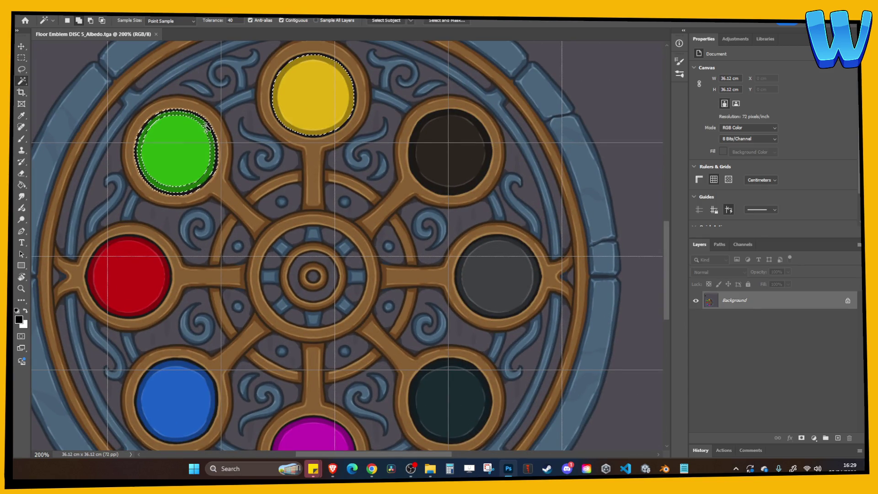
pyautogui.doubleClick(234, 20)
pyautogui.write('64')
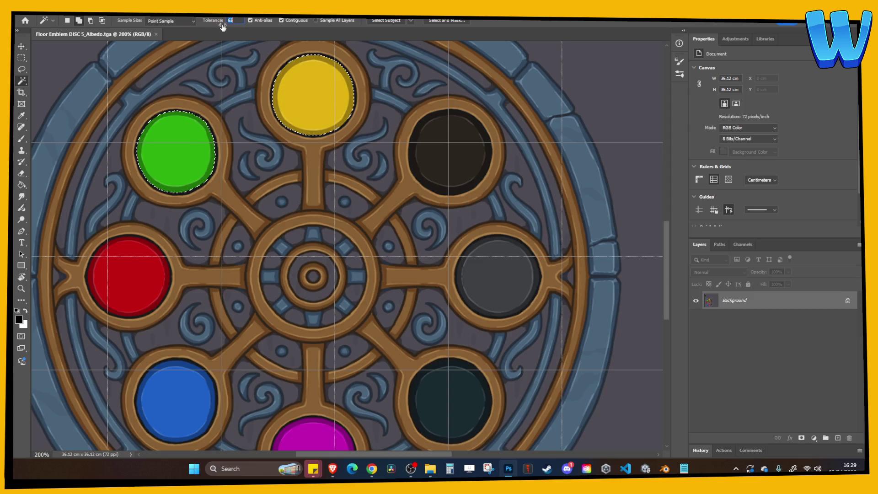
pyautogui.click(139, 274)
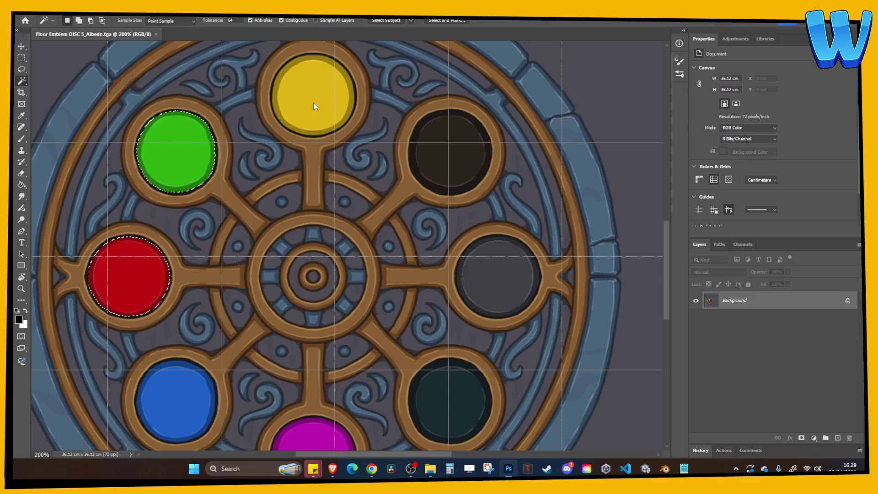
pyautogui.keyDown('shift'); pyautogui.click(167, 144); pyautogui.keyUp('shift')
pyautogui.scroll(-3, 167, 145)
pyautogui.keyDown('shift'); pyautogui.click(198, 297); pyautogui.keyUp('shift')
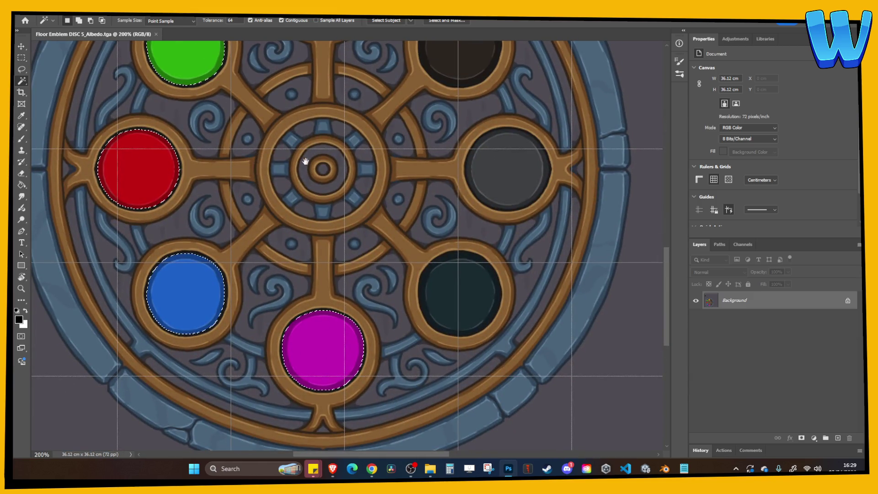
pyautogui.scroll(5, 293, 320)
pyautogui.keyDown('shift'); pyautogui.click(269, 146); pyautogui.keyUp('shift')
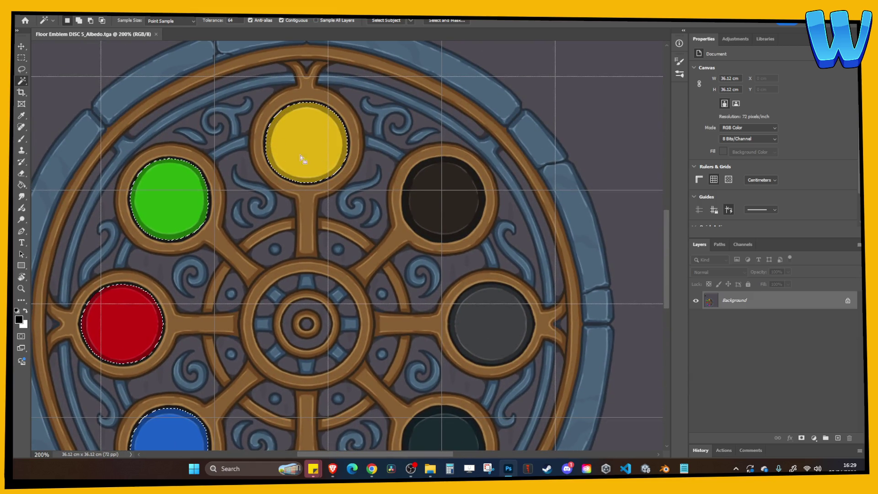
# Copy the slots to a new layer, fill them white, and add a black layer.
pyautogui.hotkey('ctrl', 'j')
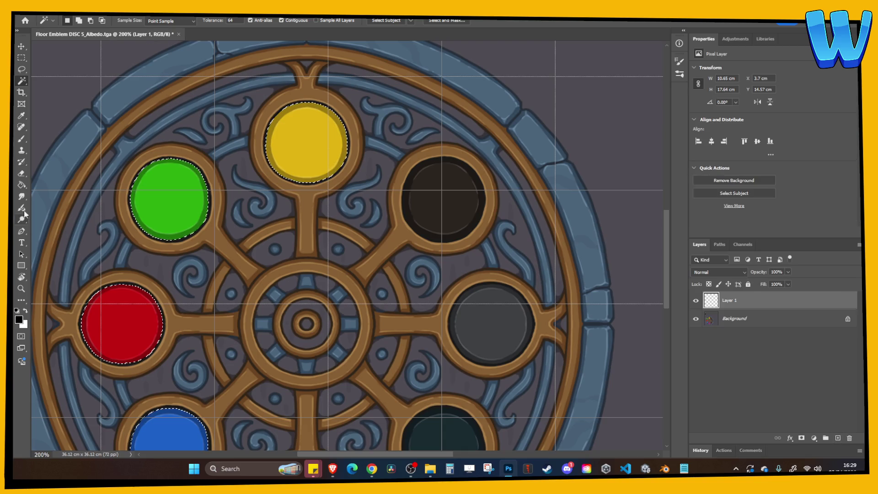
pyautogui.click(21, 184)
pyautogui.click(26, 310)
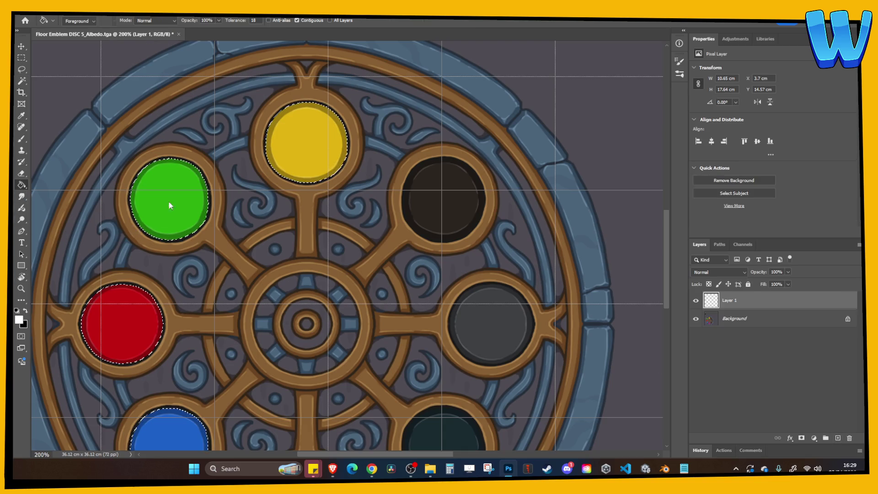
pyautogui.hotkey('alt', 'BackSpace')
pyautogui.hotkey('ctrl', 'd')
pyautogui.keyDown('ctrl'); pyautogui.click(840, 438); pyautogui.keyUp('ctrl')
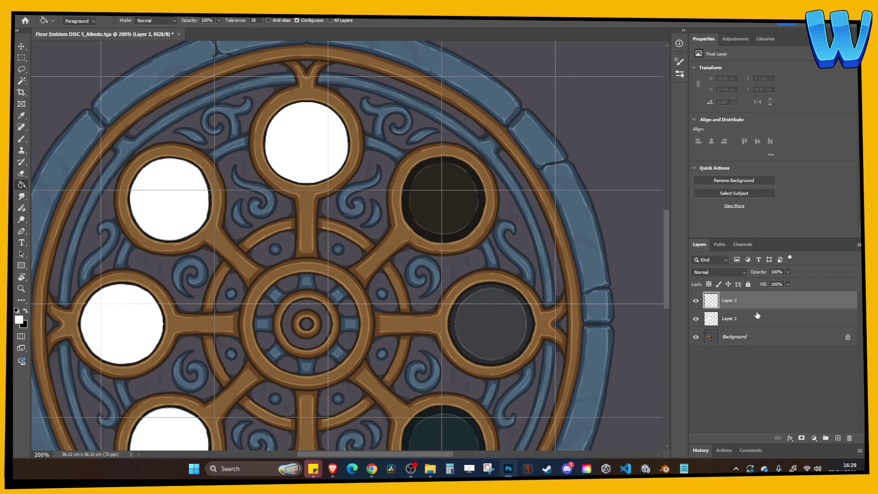
pyautogui.click(50, 311)
# Save a TGA copy with the name ending in GLOW and close the DISC 5 document.
pyautogui.hotkey('alt', 'f')
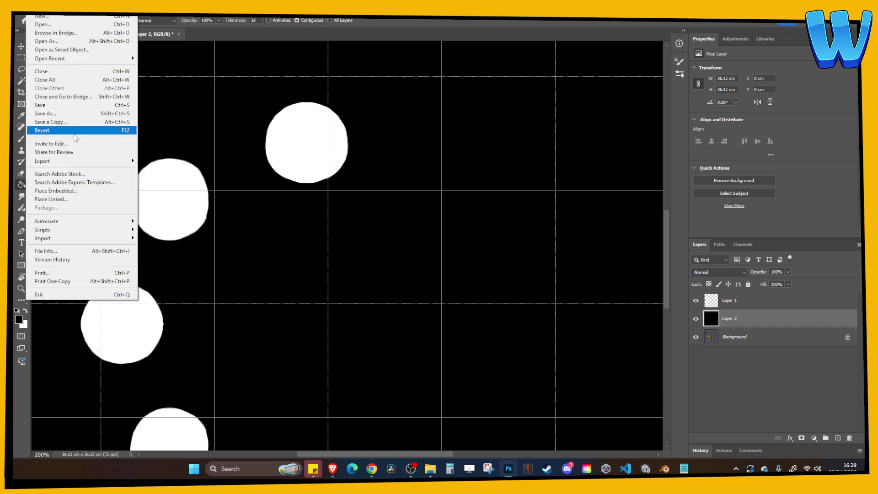
pyautogui.click(50, 122)
pyautogui.press('Right')
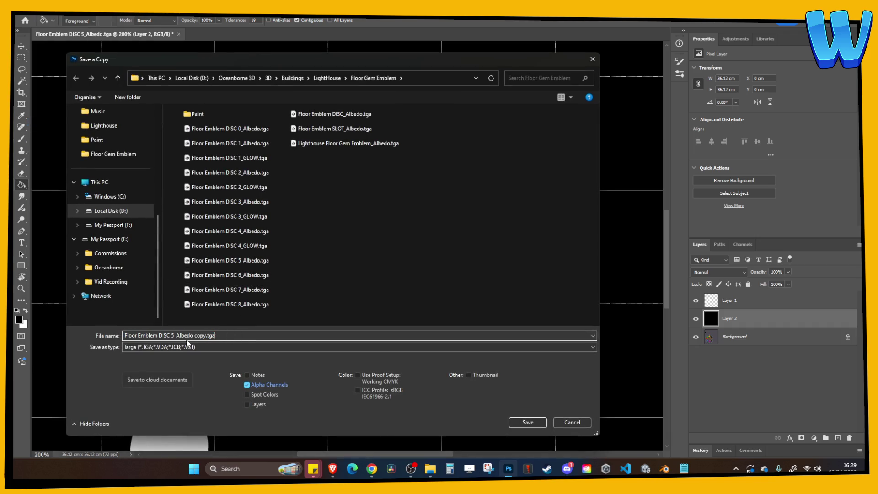
pyautogui.write('GLOW')
pyautogui.press('Return')
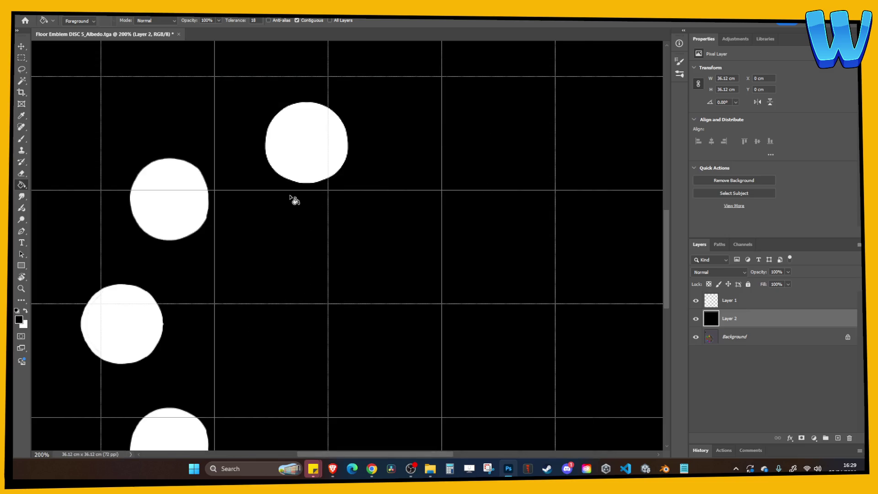
pyautogui.click(179, 34)
# Close DISC 5 without saving and open Floor Emblem DISC 6_Albedo at 200% zoom.
pyautogui.click(435, 176)
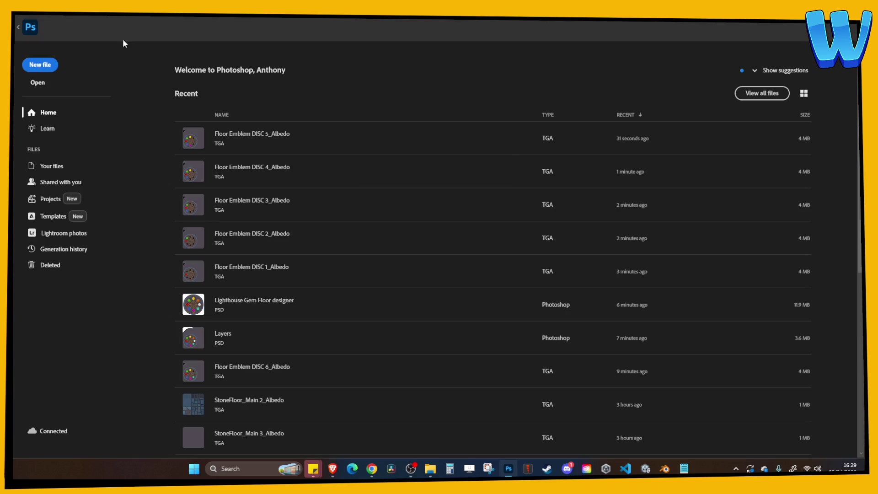
pyautogui.hotkey('alt', 'f')
pyautogui.press('Down')
pyautogui.press('Return')
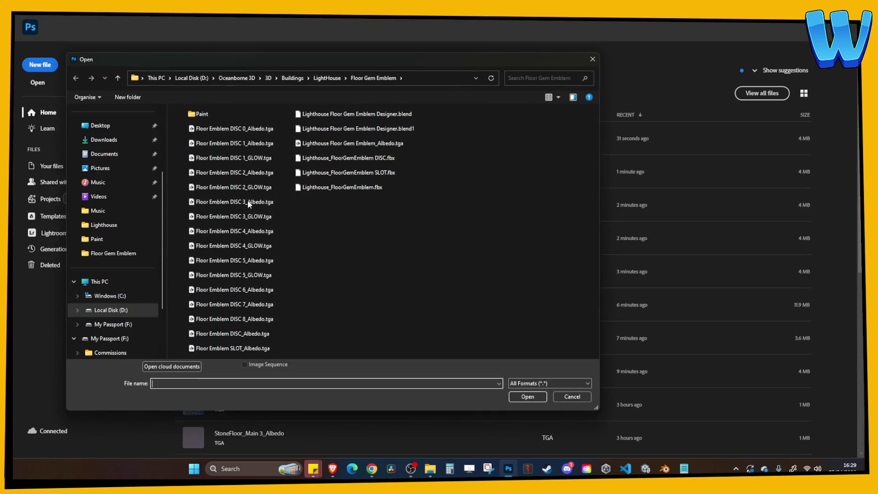
pyautogui.doubleClick(256, 290)
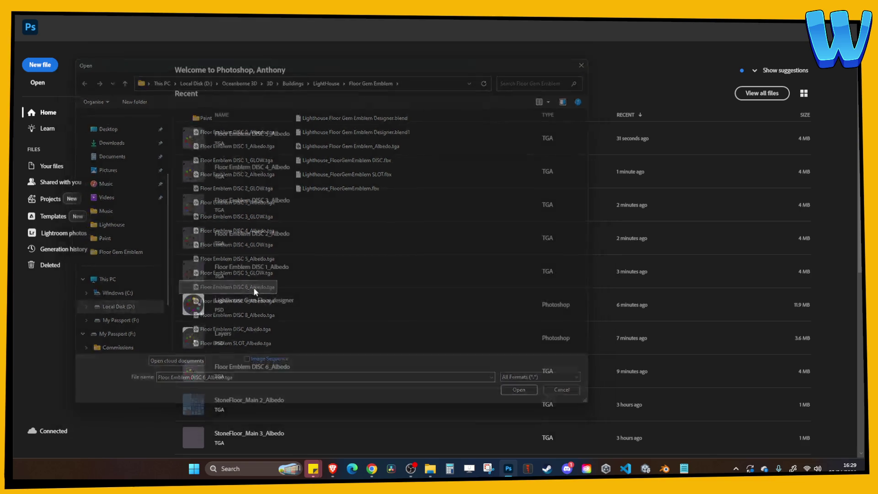
pyautogui.hotkey('ctrl', '+')
pyautogui.moveTo(334, 222)
pyautogui.mouseDown()
pyautogui.moveTo(393, 141)
pyautogui.moveTo(409, 210)
pyautogui.mouseUp()
pyautogui.hotkey('ctrl', '+')
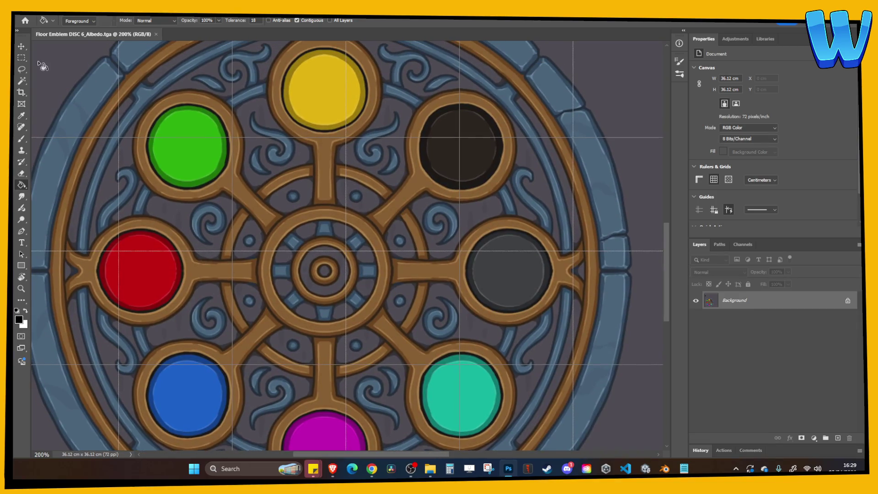
# Magic Wand-select the yellow, green, red, blue, magenta and teal slots.
pyautogui.press('w')
pyautogui.click(305, 90)
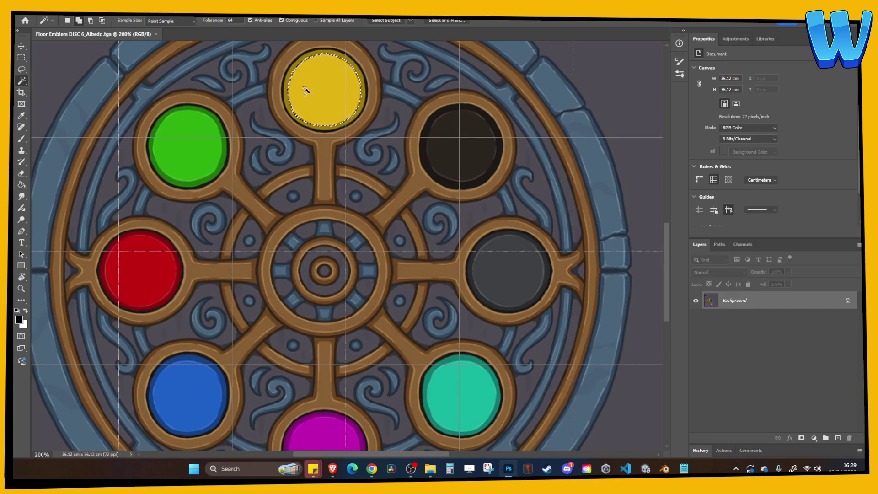
pyautogui.keyDown('shift'); pyautogui.click(196, 147); pyautogui.keyUp('shift')
pyautogui.keyDown('shift'); pyautogui.click(157, 254); pyautogui.keyUp('shift')
pyautogui.keyDown('shift'); pyautogui.click(190, 398); pyautogui.keyUp('shift')
pyautogui.keyDown('shift'); pyautogui.click(326, 437); pyautogui.keyUp('shift')
pyautogui.keyDown('shift'); pyautogui.click(457, 402); pyautogui.keyUp('shift')
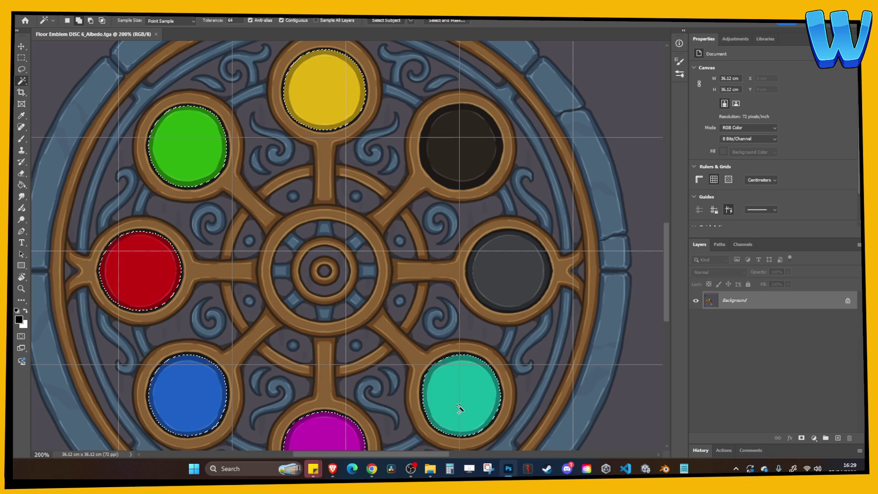
# Copy the slots to a new layer filled white, with a black-filled layer added.
pyautogui.hotkey('ctrl', 'j')
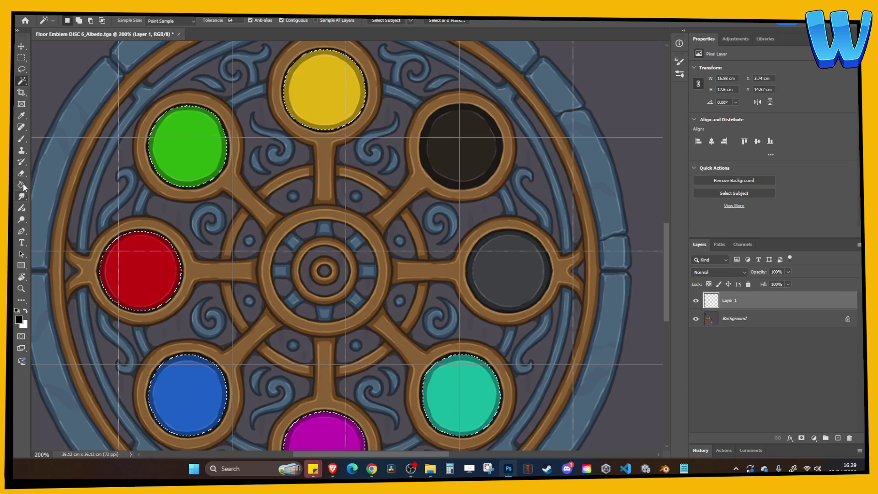
pyautogui.click(21, 184)
pyautogui.click(25, 310)
pyautogui.click(188, 159)
pyautogui.hotkey('ctrl', 'd')
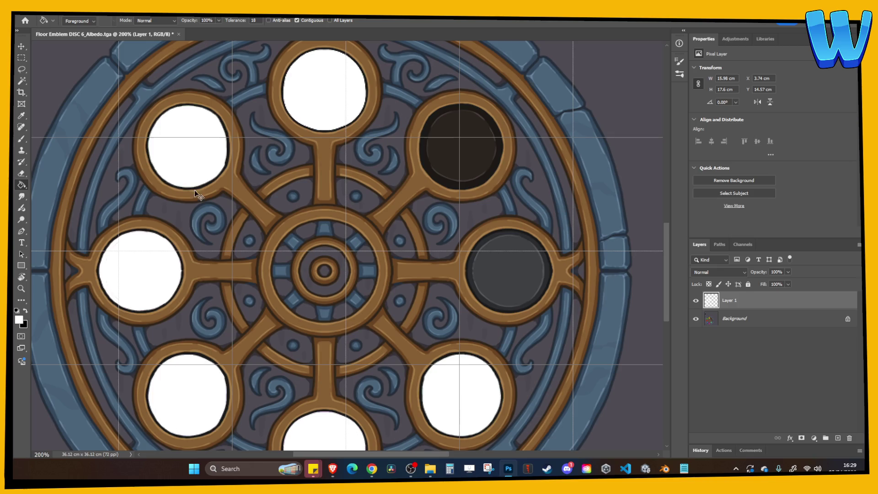
pyautogui.hotkey('ctrl', 'shift', 'alt', 'n')
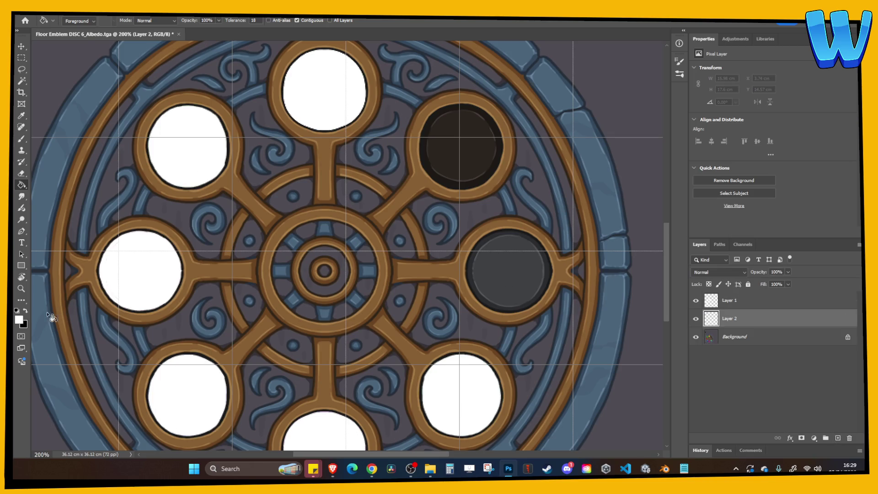
pyautogui.click(153, 285)
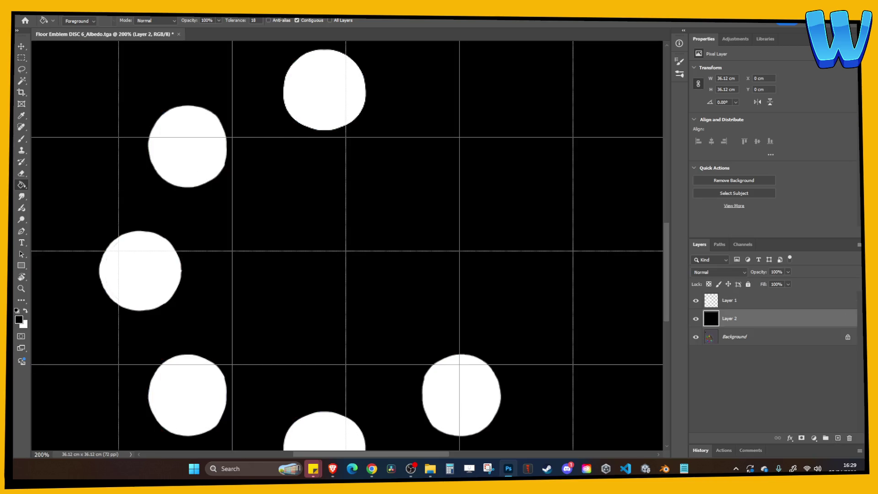
# Save a PNG copy of the DISC 6 mask.
pyautogui.click(28, 14)
pyautogui.click(79, 117)
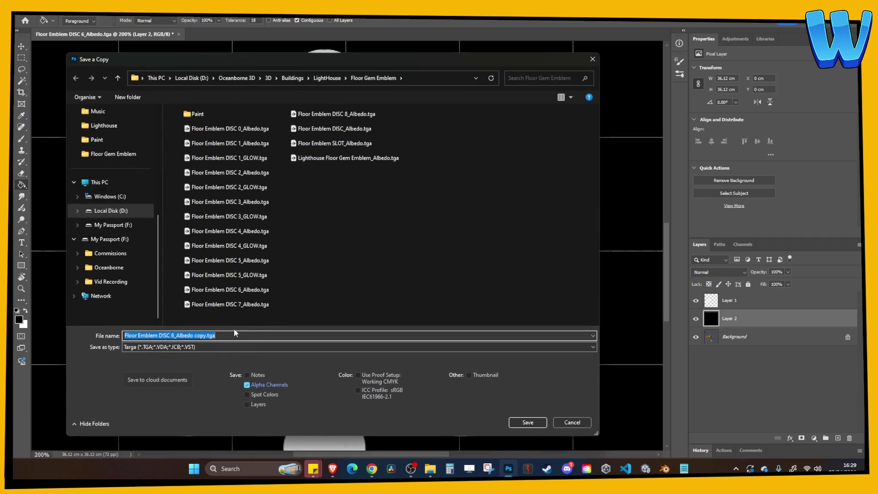
pyautogui.click(180, 347)
pyautogui.click(183, 298)
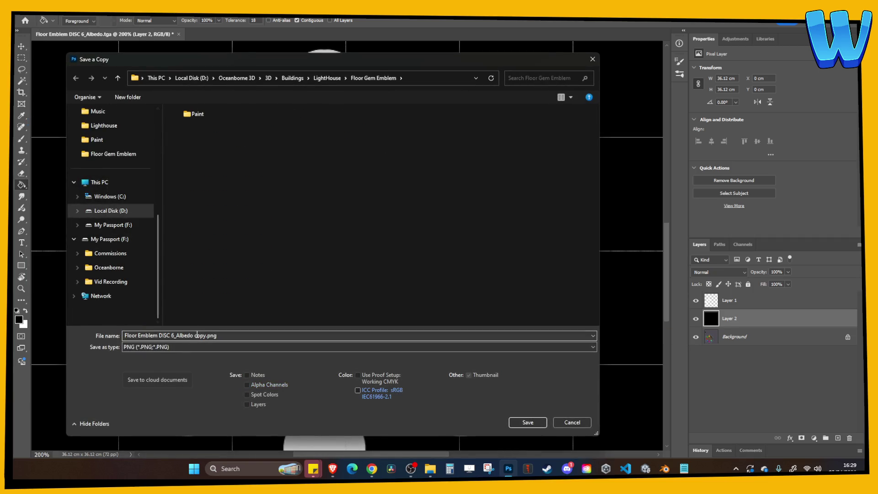
pyautogui.press('Return')
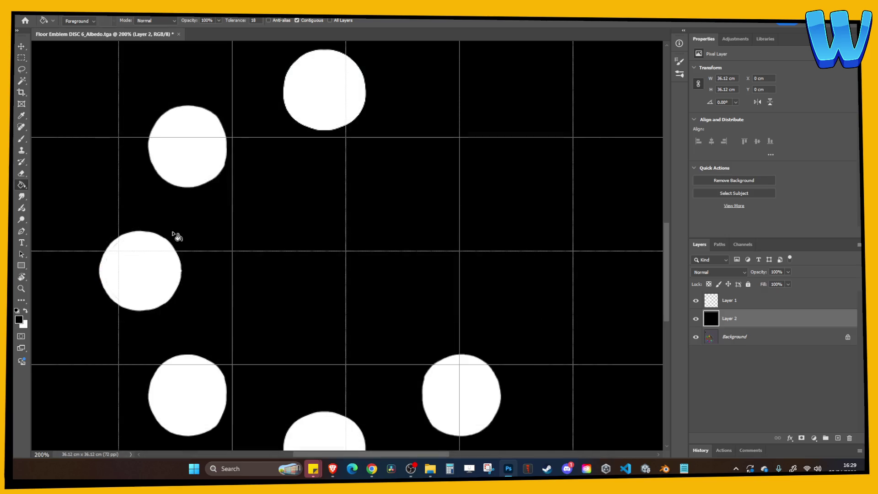
# Save a Targa copy named Floor Emblem DISC 6_GLOW and close the DISC 6 document.
pyautogui.click(35, 13)
pyautogui.click(78, 120)
pyautogui.click(182, 335)
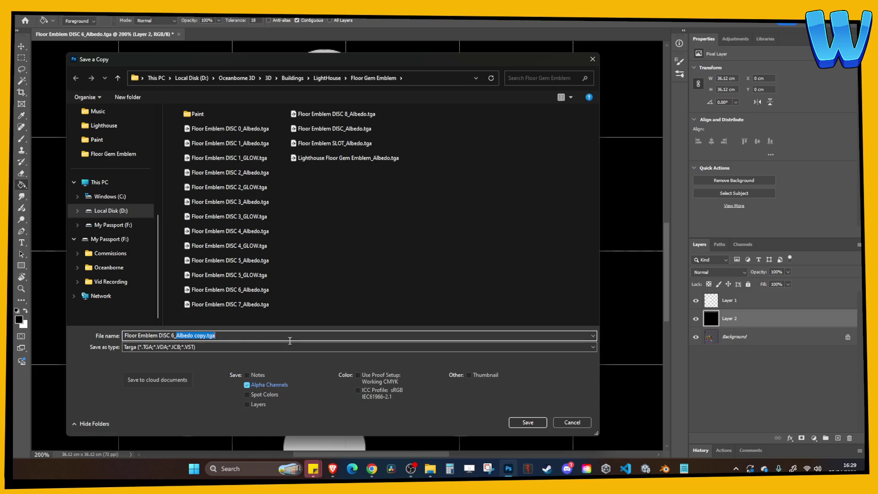
pyautogui.press('Return')
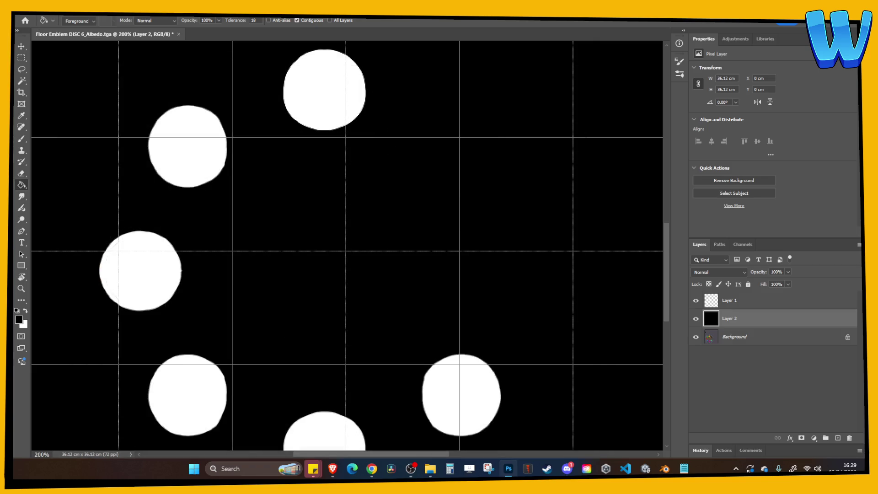
pyautogui.click(178, 34)
# Discard DISC 6 changes and open Floor Emblem DISC 7_Albedo.tga, zoomed onto the slots.
pyautogui.click(425, 171)
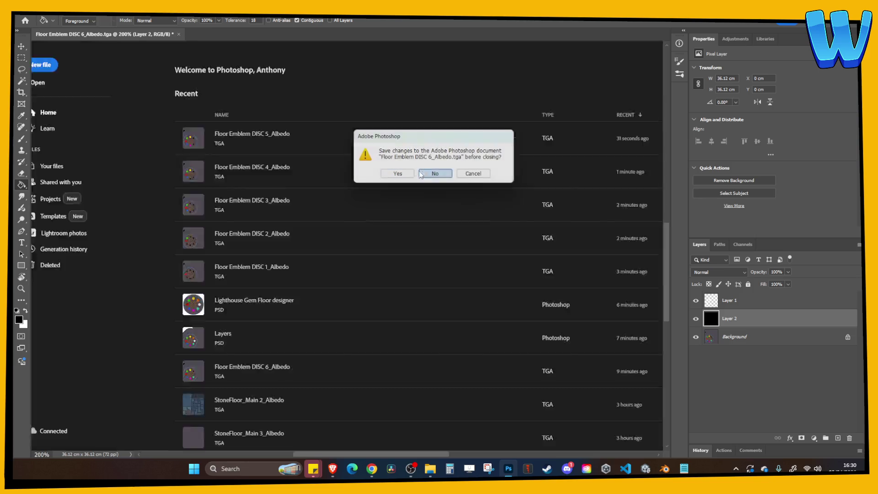
pyautogui.hotkey('alt', 'f')
pyautogui.press('Down')
pyautogui.press('Return')
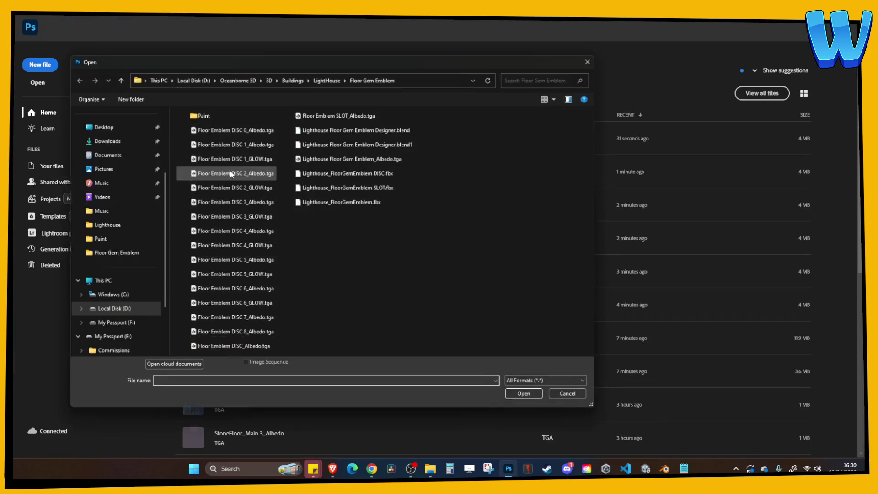
pyautogui.doubleClick(263, 319)
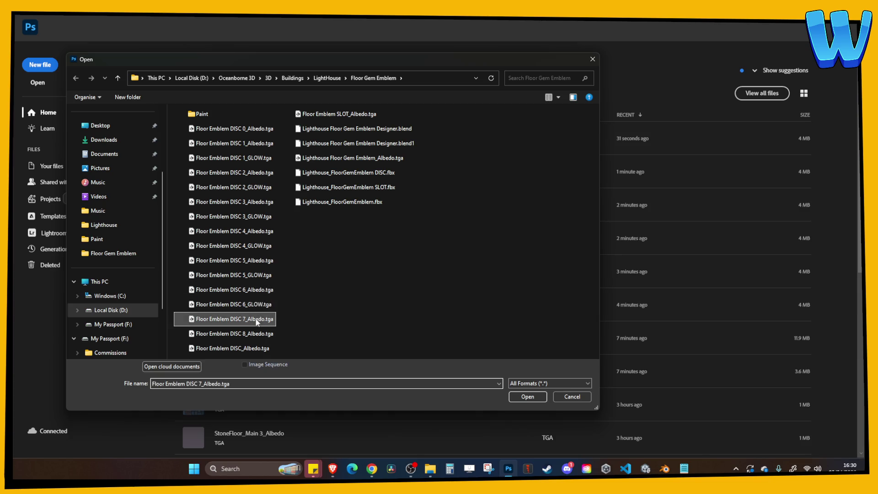
pyautogui.hotkey('ctrl', '+')
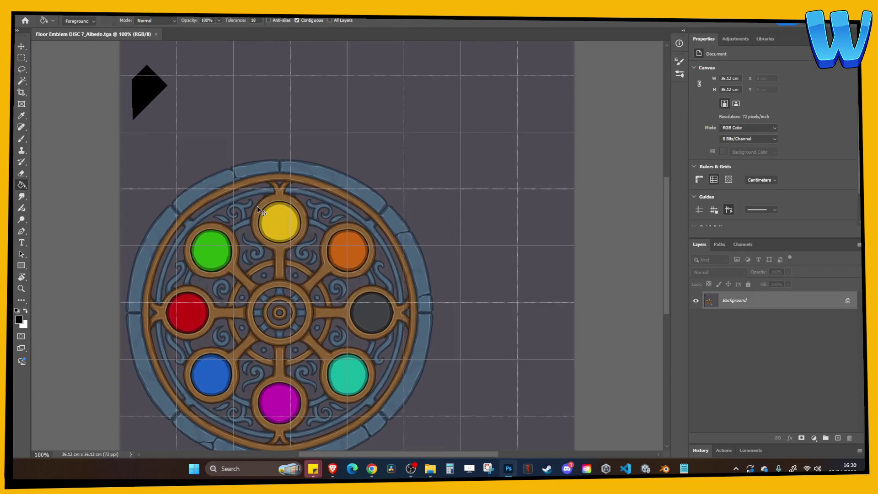
pyautogui.hotkey('ctrl', '+')
pyautogui.moveTo(257, 206)
pyautogui.mouseDown()
pyautogui.moveTo(451, 61)
pyautogui.moveTo(443, 69)
pyautogui.mouseUp()
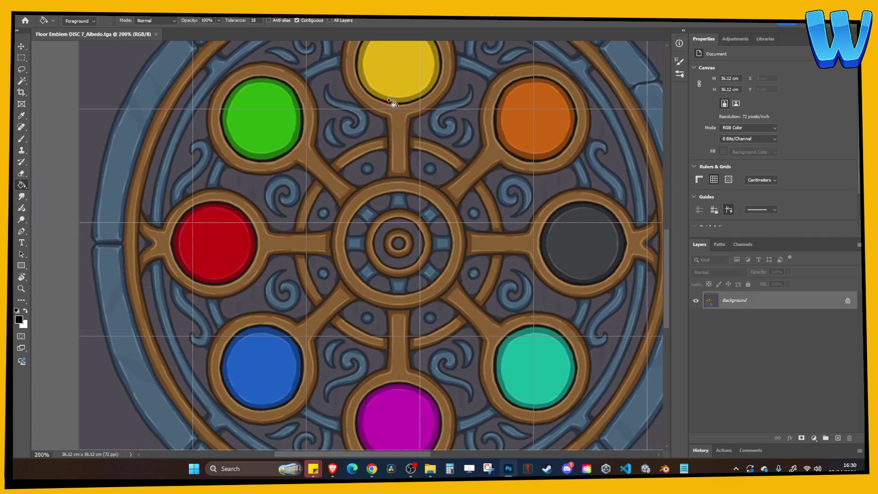
# Magic Wand-select the orange, yellow, green, red, blue, magenta and teal slots.
pyautogui.click(22, 81)
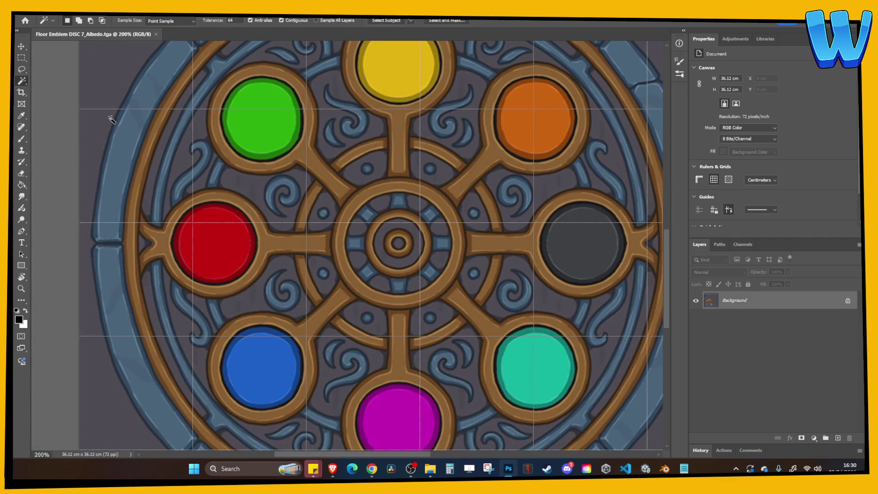
pyautogui.click(503, 130)
pyautogui.keyDown('shift'); pyautogui.click(384, 74); pyautogui.keyUp('shift')
pyautogui.keyDown('shift'); pyautogui.click(283, 120); pyautogui.keyUp('shift')
pyautogui.keyDown('shift'); pyautogui.click(219, 252); pyautogui.keyUp('shift')
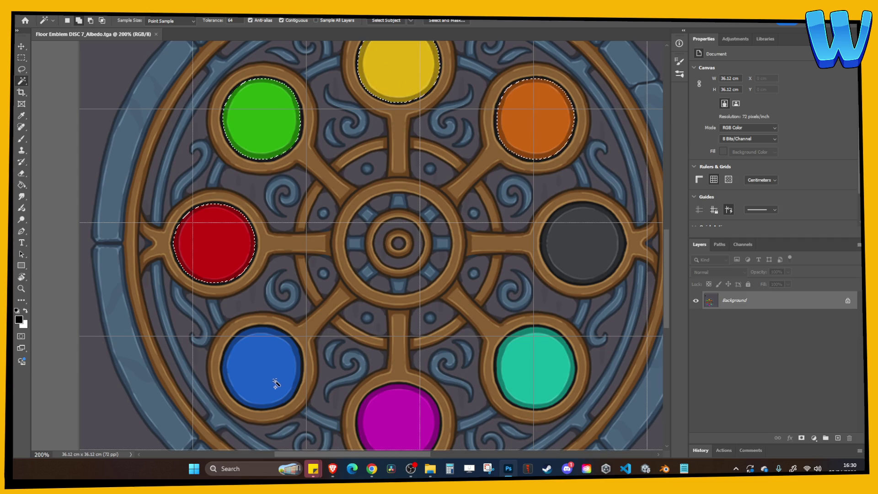
pyautogui.keyDown('shift'); pyautogui.click(275, 385); pyautogui.keyUp('shift')
pyautogui.keyDown('shift'); pyautogui.click(398, 414); pyautogui.keyUp('shift')
pyautogui.keyDown('shift'); pyautogui.click(544, 361); pyautogui.keyUp('shift')
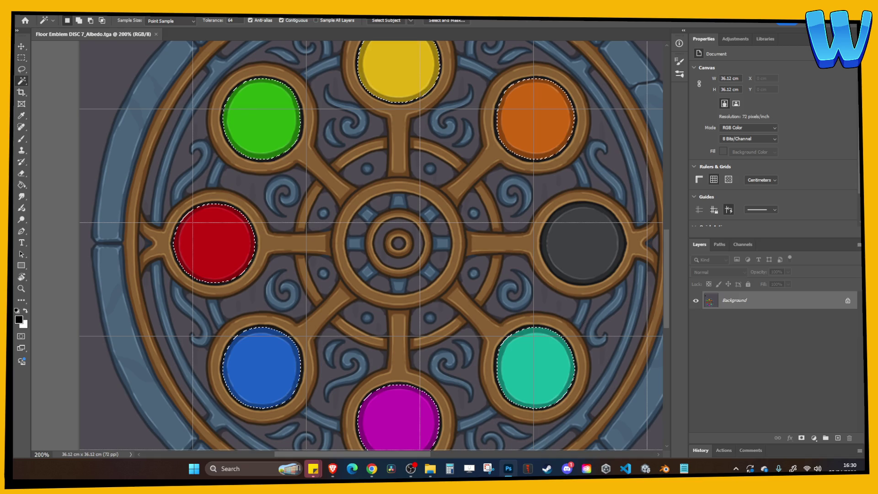
# Fill the slots white on a new layer above a black-filled Layer 2.
pyautogui.click(838, 438)
pyautogui.click(22, 185)
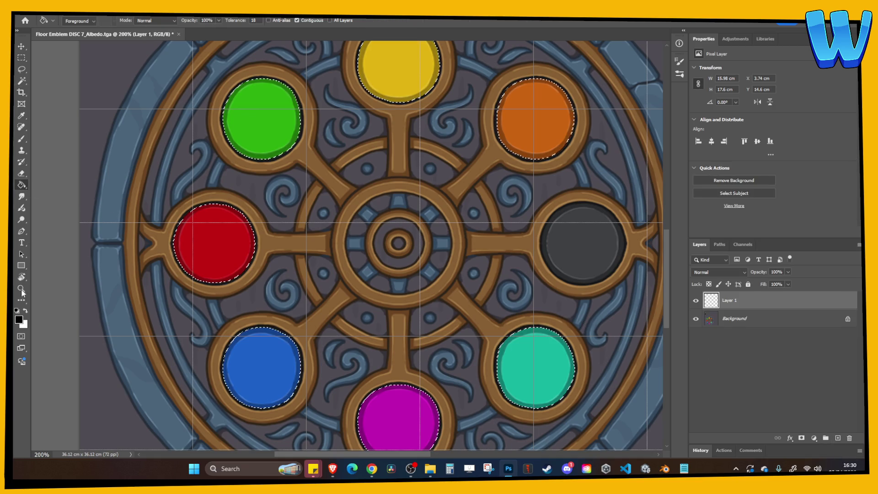
pyautogui.click(25, 311)
pyautogui.click(183, 250)
pyautogui.hotkey('ctrl', 'd')
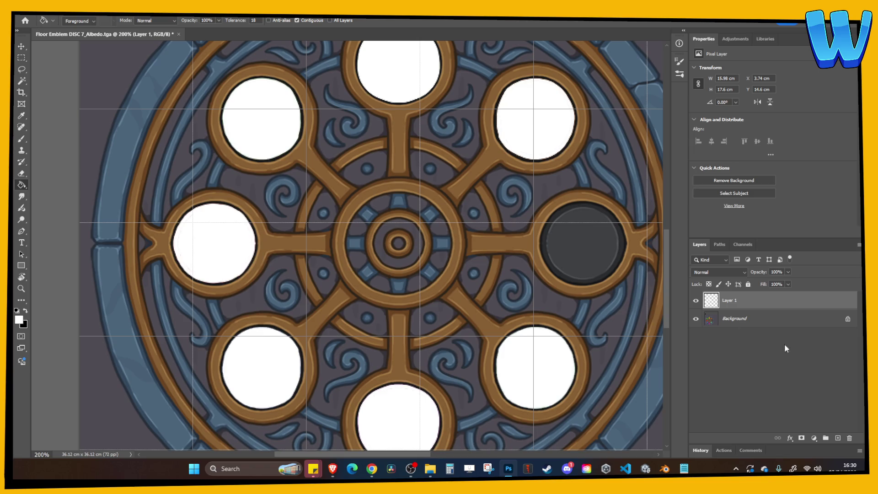
pyautogui.click(839, 438)
pyautogui.moveTo(751, 306); pyautogui.dragTo(751, 325)
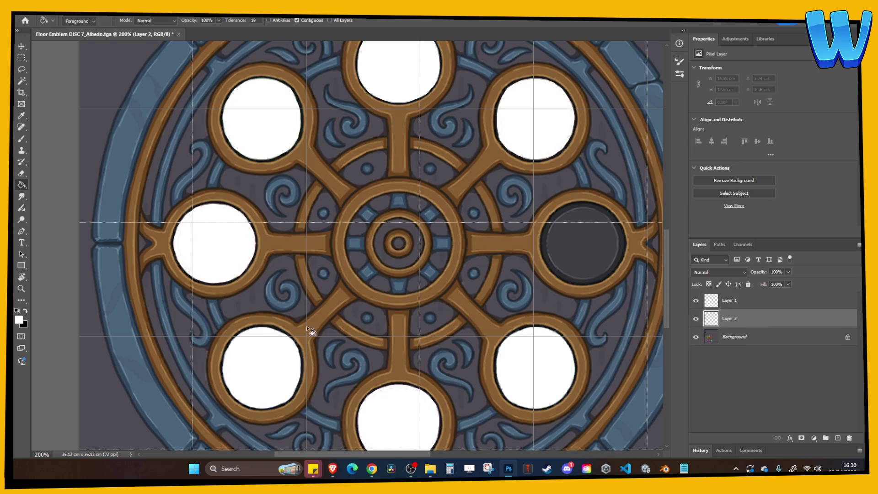
pyautogui.click(18, 311)
pyautogui.click(328, 275)
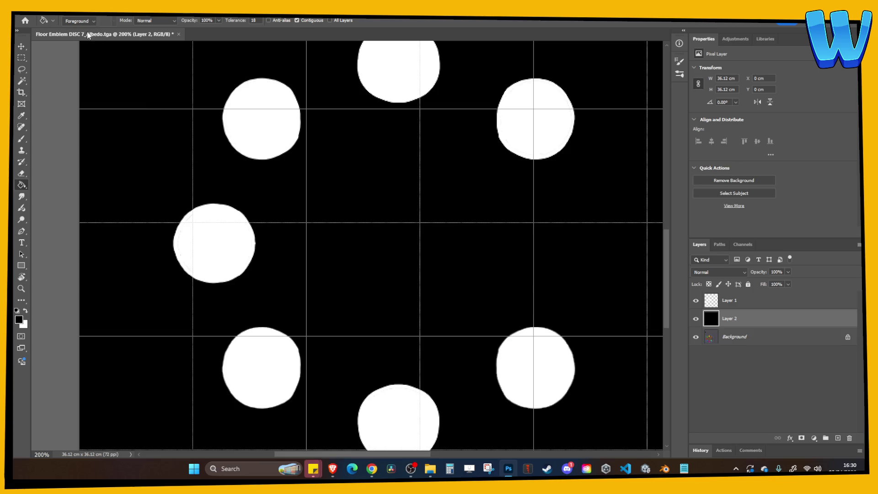
# Save a Targa copy ending in GLOW, then close DISC 7 discarding changes.
pyautogui.hotkey('alt', 'f')
pyautogui.click(59, 122)
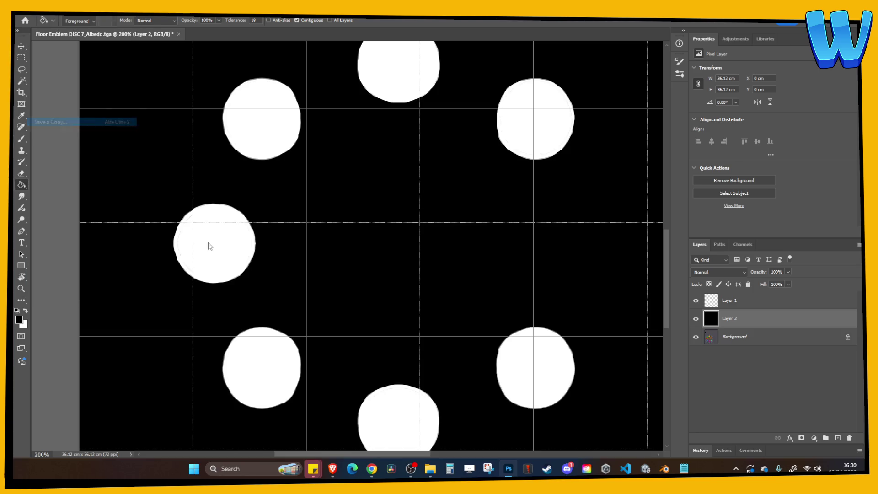
pyautogui.click(181, 336)
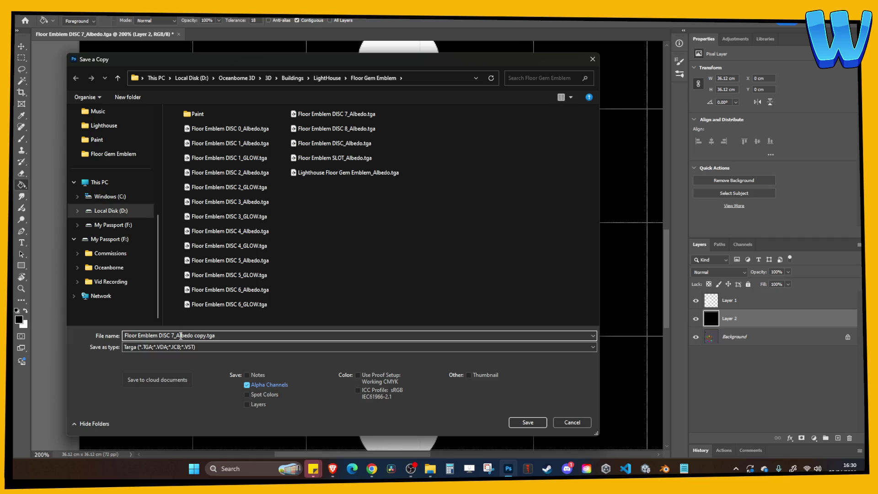
pyautogui.write('GLOW')
pyautogui.press('Return')
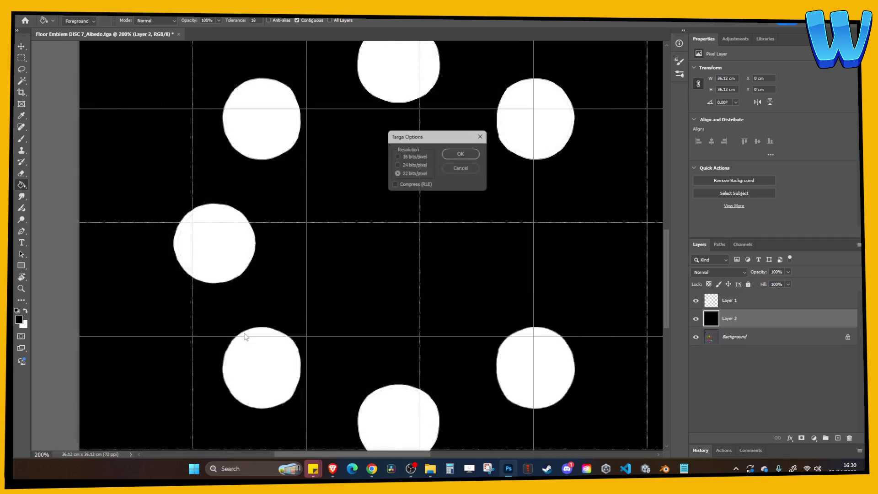
pyautogui.press('Return')
pyautogui.click(179, 35)
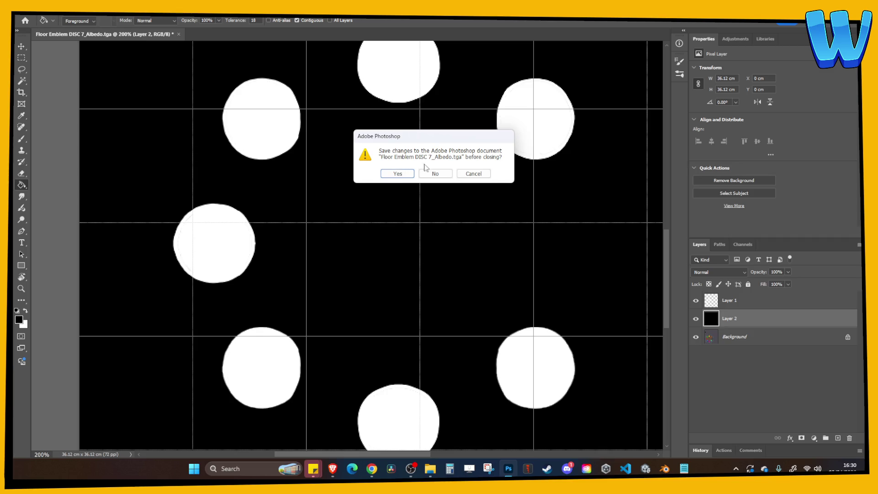
pyautogui.click(434, 174)
# Open Floor Emblem DISC 8_Albedo.tga and zoom to 100% on the emblem.
pyautogui.click(38, 18)
pyautogui.click(42, 25)
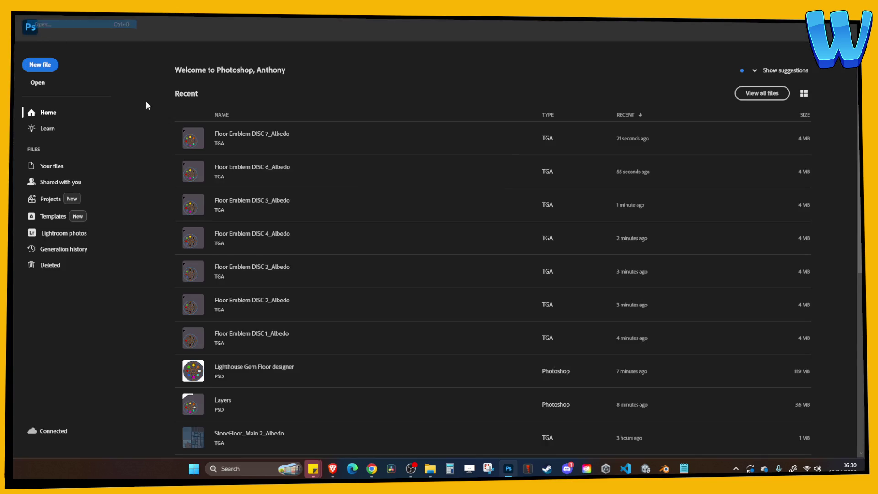
pyautogui.doubleClick(255, 348)
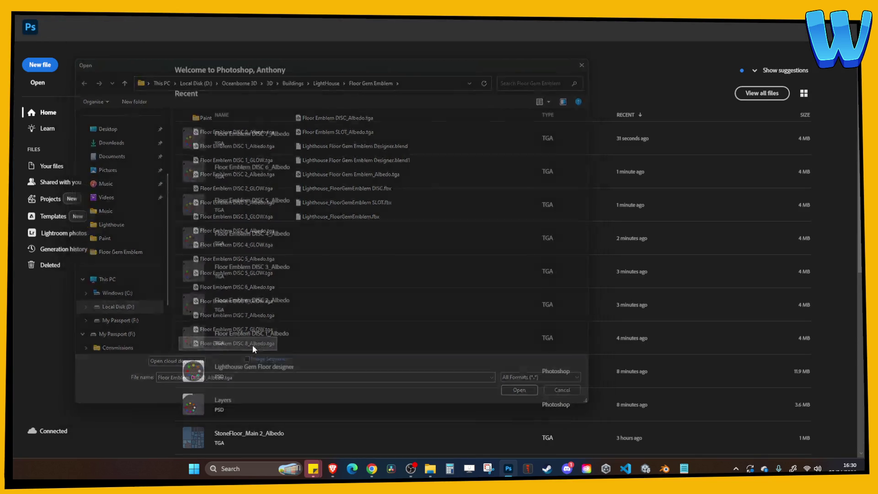
pyautogui.hotkey('ctrl', '+')
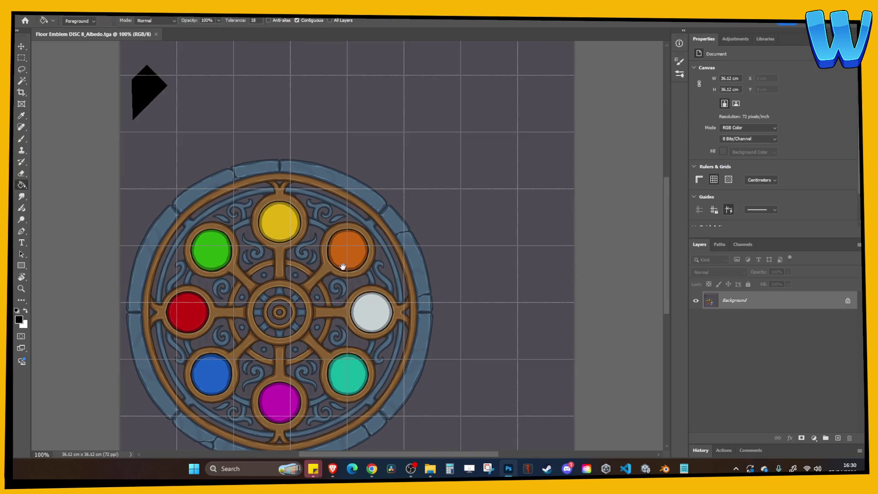
pyautogui.moveTo(343, 267); pyautogui.dragTo(372, 221)
pyautogui.click(29, 81)
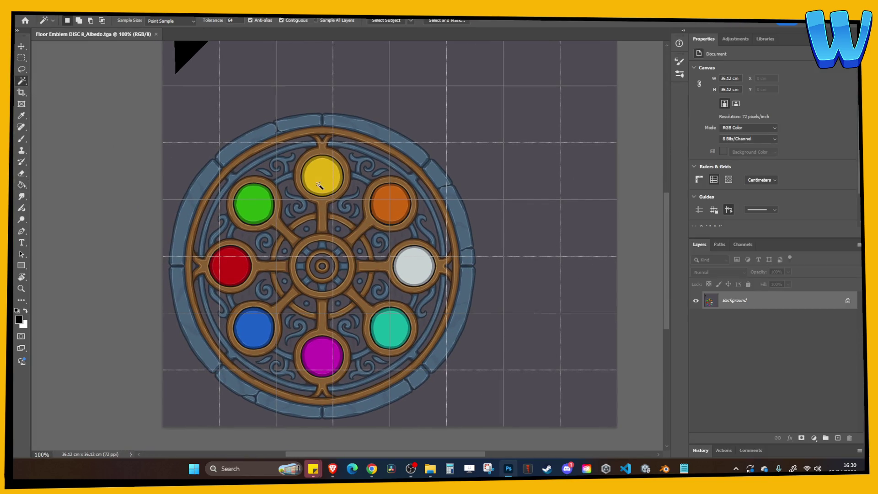
# Select the red, white and yellow slot circles and fill them white on a new layer.
pyautogui.keyDown('shift'); pyautogui.click(234, 279); pyautogui.keyUp('shift')
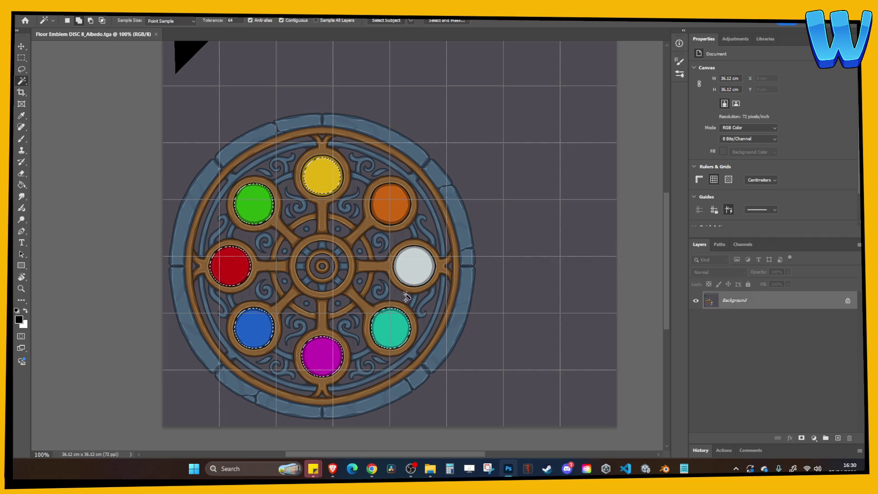
pyautogui.keyDown('shift'); pyautogui.click(412, 269); pyautogui.keyUp('shift')
pyautogui.hotkey('ctrl', '+')
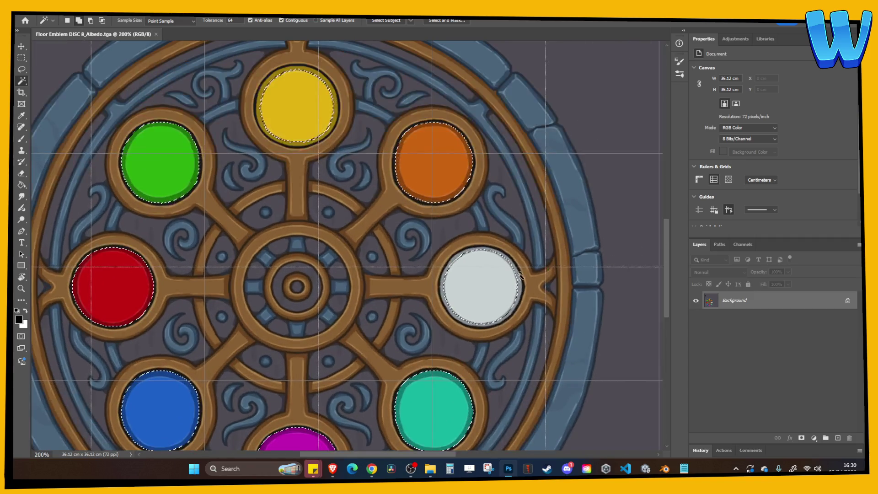
pyautogui.keyDown('shift'); pyautogui.click(333, 114); pyautogui.keyUp('shift')
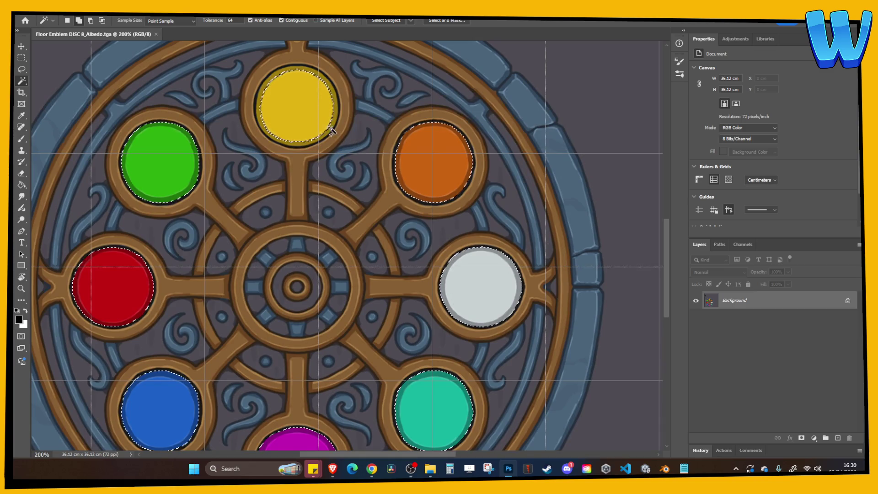
pyautogui.click(838, 438)
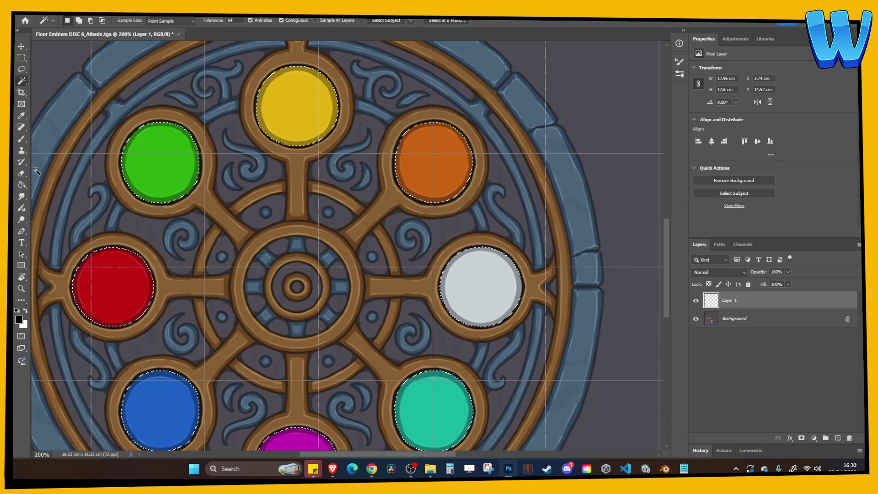
pyautogui.click(21, 185)
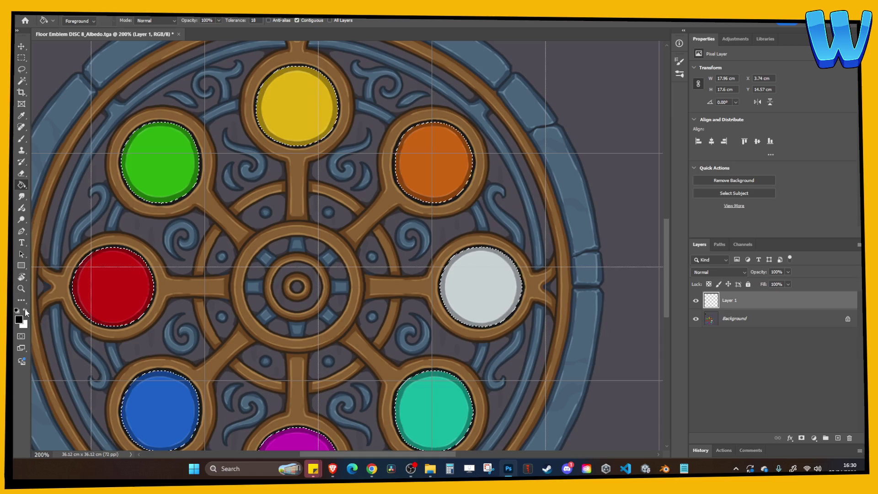
pyautogui.click(25, 310)
pyautogui.click(111, 287)
pyautogui.hotkey('ctrl', 'd')
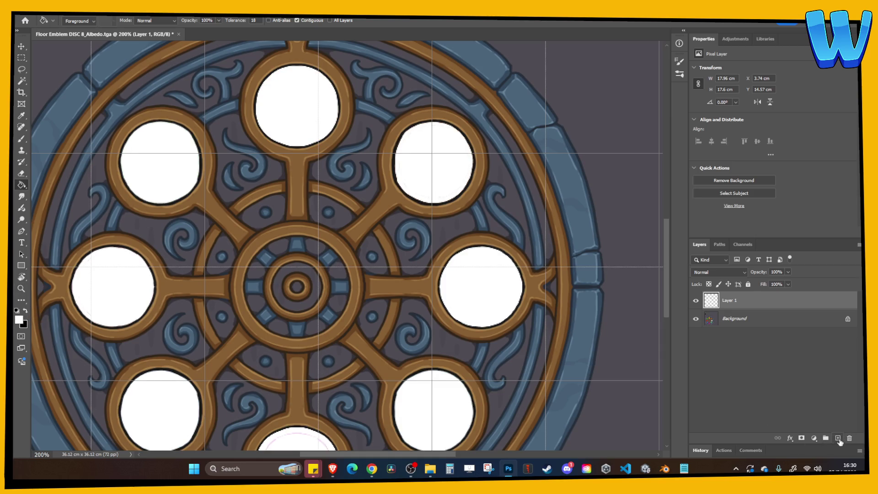
# Add Layer 2 beneath Layer 1 and fill it black around the white circles.
pyautogui.click(837, 438)
pyautogui.moveTo(751, 300); pyautogui.dragTo(750, 327)
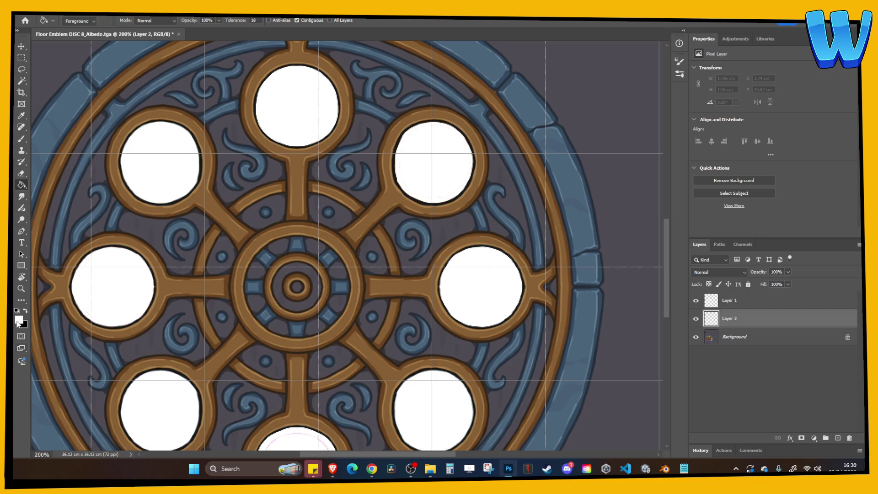
pyautogui.click(207, 308)
# Save a copy as Floor Emblem DISC 8_GLOW.tga, then quit Photoshop and answer the save prompt.
pyautogui.click(30, 11)
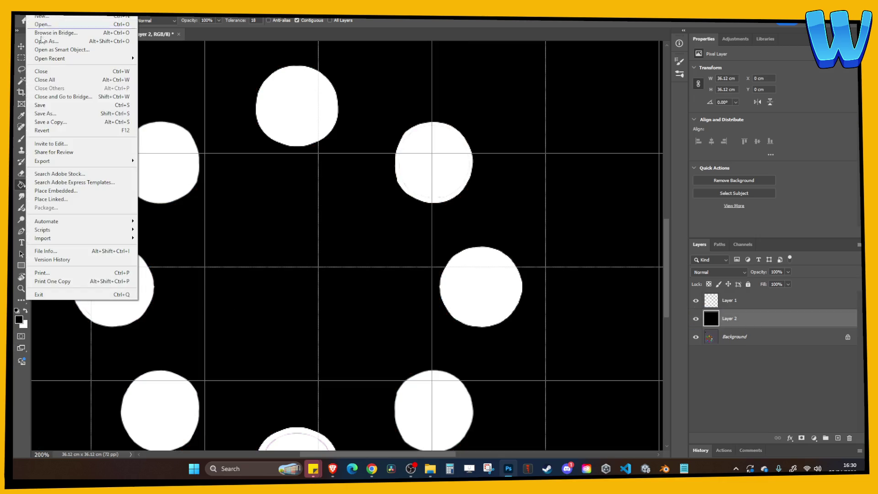
pyautogui.click(64, 122)
pyautogui.click(196, 337)
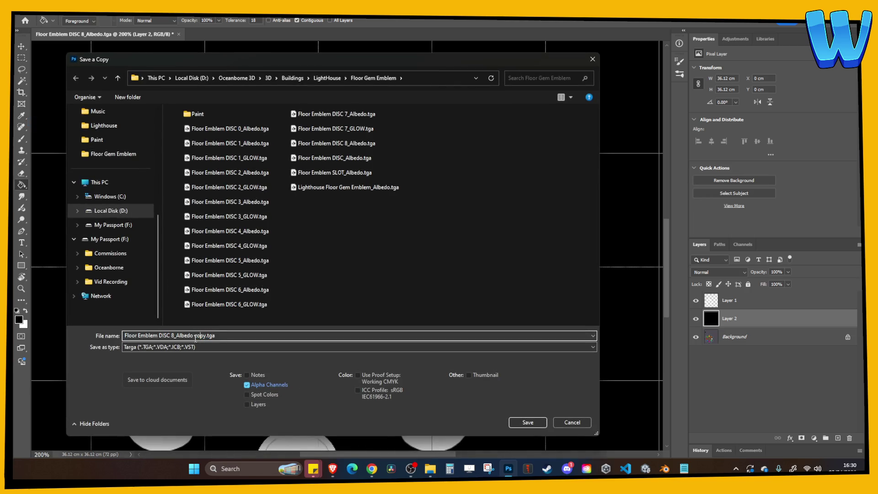
pyautogui.write('OW')
pyautogui.press('Return')
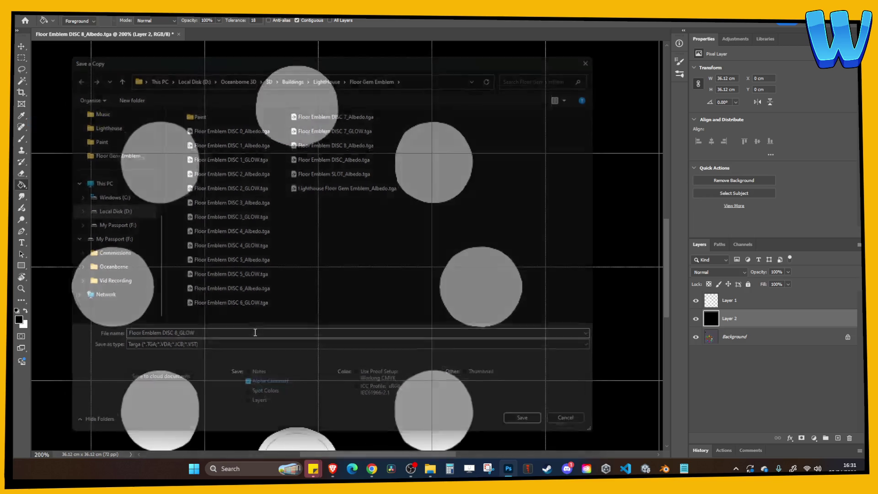
pyautogui.hotkey('ctrl', 'q')
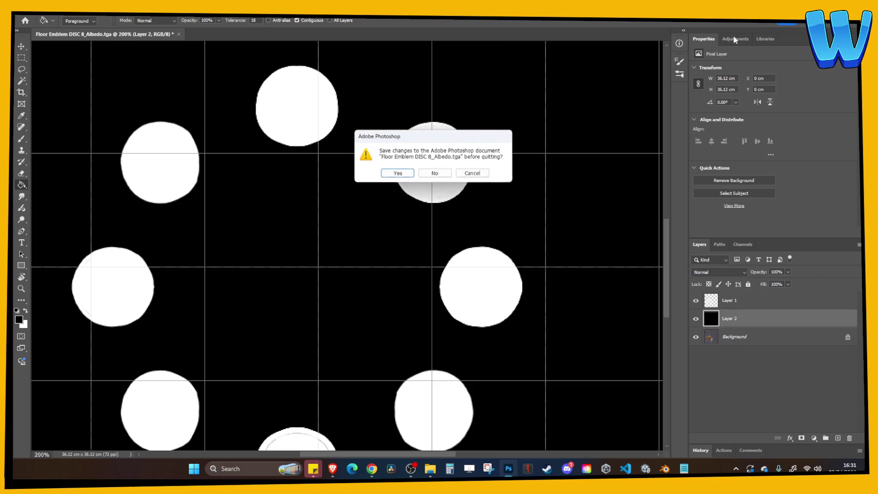
pyautogui.click(453, 176)
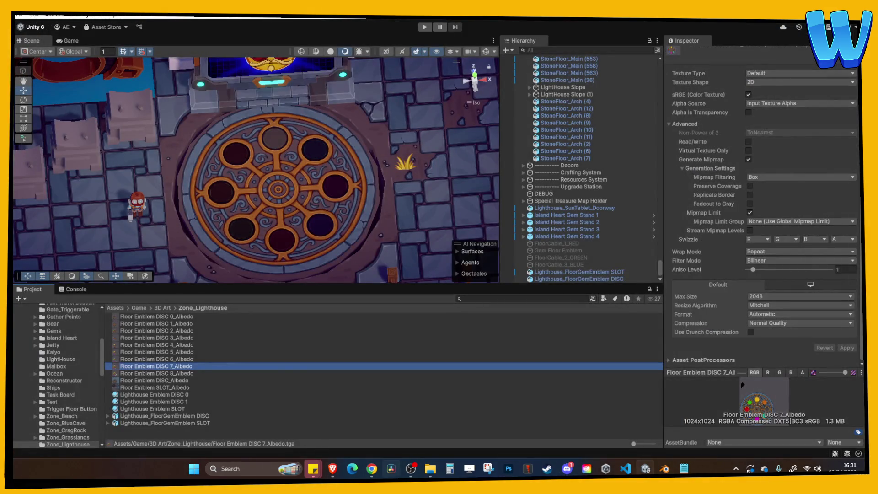
# Select Floor Emblem DISC 1–8 _GLOW.tga in Explorer and drag them into Unity's Zone_Lighthouse folder.
pyautogui.click(427, 471)
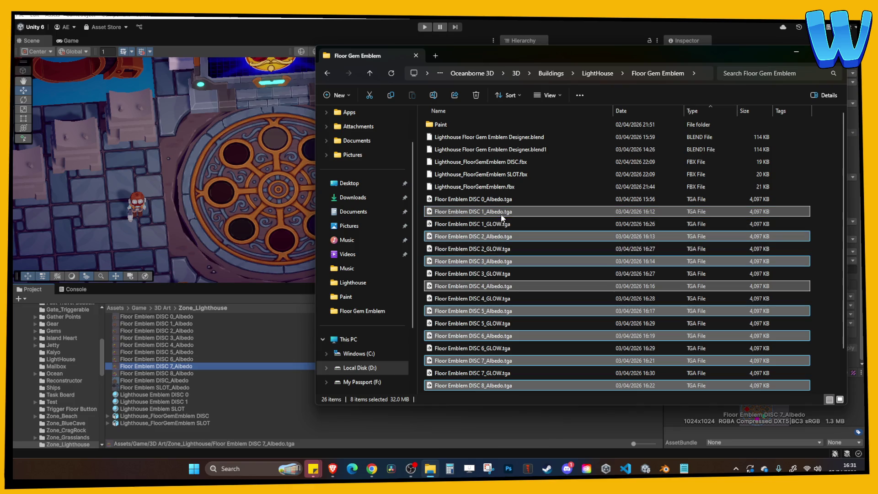
pyautogui.click(503, 199)
pyautogui.keyDown('ctrl'); pyautogui.click(501, 223); pyautogui.keyUp('ctrl')
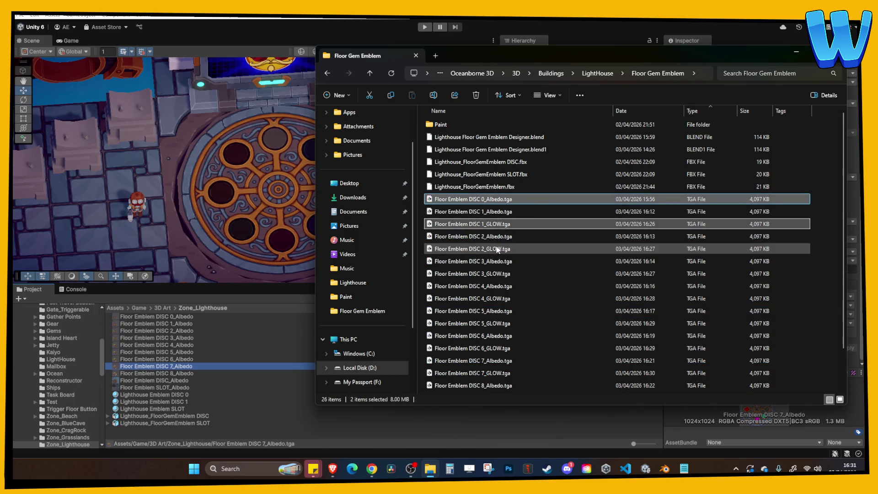
pyautogui.keyDown('ctrl'); pyautogui.click(500, 249); pyautogui.keyUp('ctrl')
pyautogui.keyDown('ctrl'); pyautogui.click(501, 274); pyautogui.keyUp('ctrl')
pyautogui.keyDown('ctrl'); pyautogui.click(501, 299); pyautogui.keyUp('ctrl')
pyautogui.keyDown('ctrl'); pyautogui.click(501, 323); pyautogui.keyUp('ctrl')
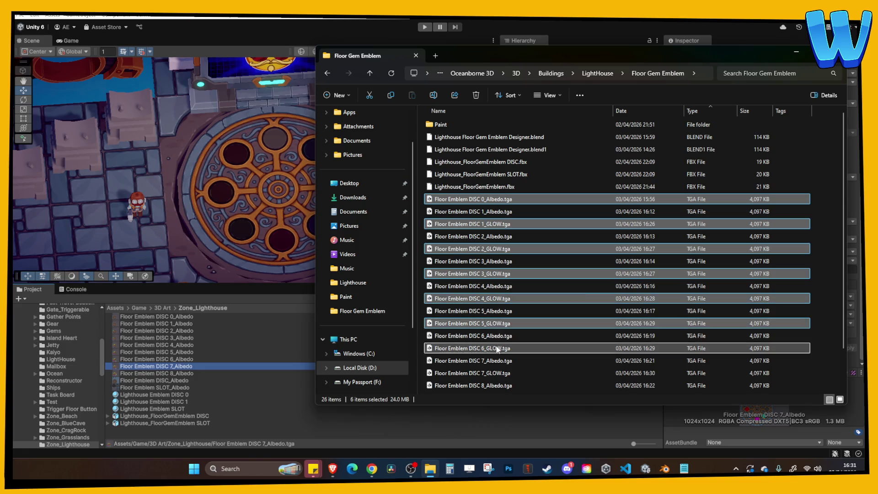
pyautogui.keyDown('ctrl'); pyautogui.click(500, 349); pyautogui.keyUp('ctrl')
pyautogui.keyDown('ctrl'); pyautogui.click(500, 372); pyautogui.keyUp('ctrl')
pyautogui.scroll(-2, 505, 348)
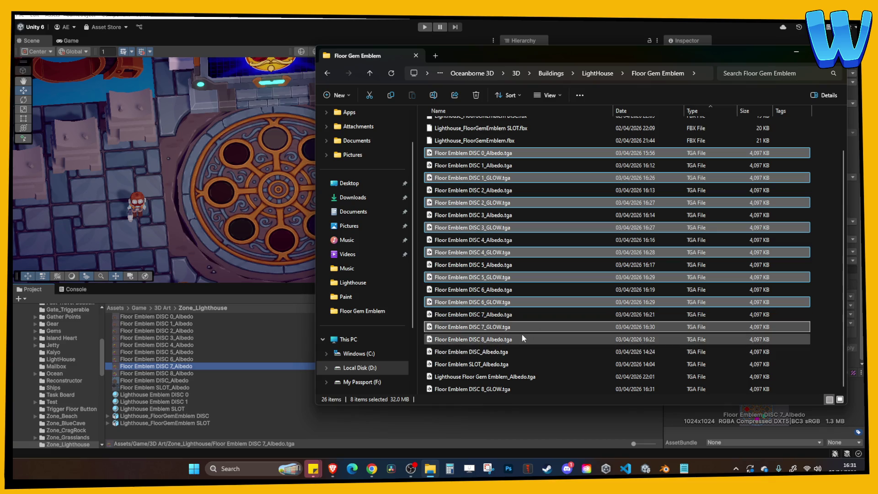
pyautogui.keyDown('ctrl'); pyautogui.click(500, 389); pyautogui.keyUp('ctrl')
pyautogui.moveTo(505, 332)
pyautogui.mouseDown()
pyautogui.moveTo(267, 389)
pyautogui.moveTo(252, 383)
pyautogui.mouseUp()
pyautogui.click(246, 382)
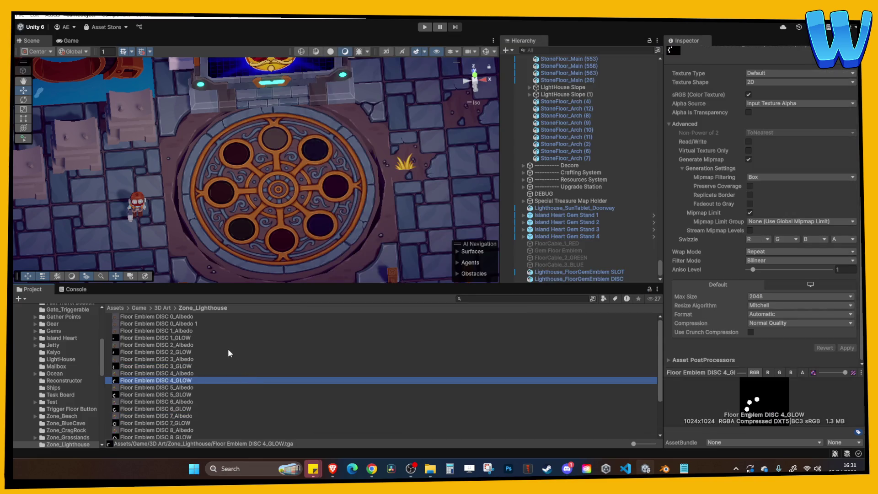
# Set DISC 1_GLOW as the Lighthouse Emblem DISC 1 material's Mask Self Lit, intensity 1.
pyautogui.scroll(-3, 228, 349)
pyautogui.scroll(3, 243, 360)
pyautogui.click(190, 331)
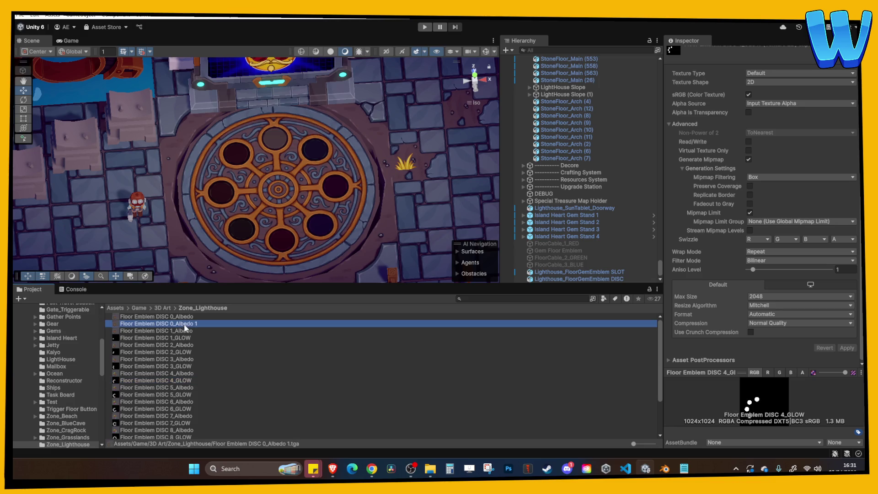
pyautogui.scroll(-3, 201, 333)
pyautogui.click(186, 414)
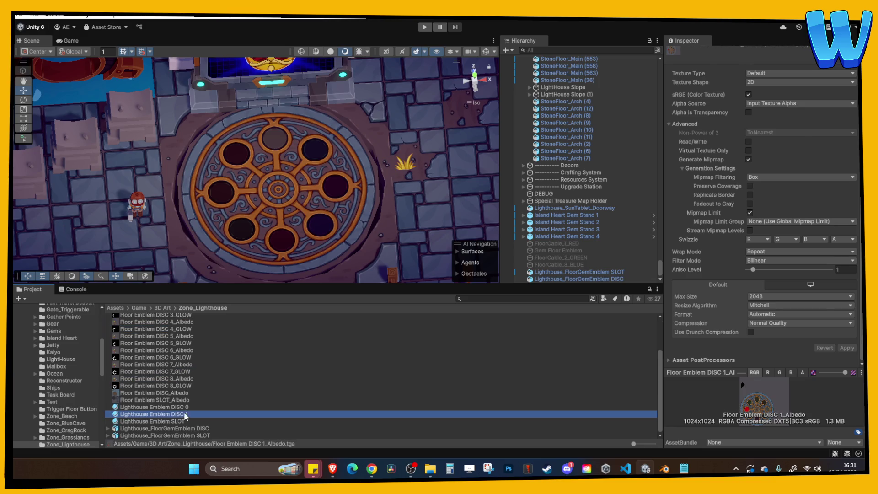
pyautogui.scroll(3, 222, 389)
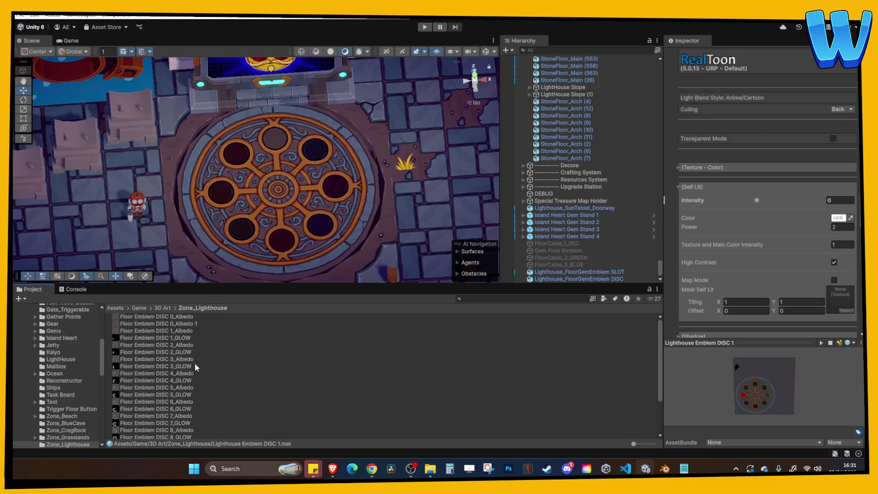
pyautogui.moveTo(294, 330); pyautogui.dragTo(834, 299)
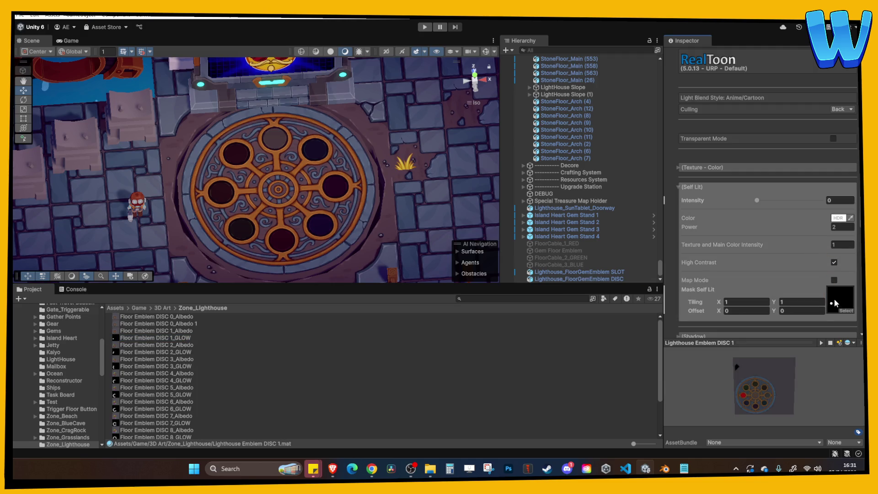
pyautogui.moveTo(765, 200); pyautogui.dragTo(832, 204)
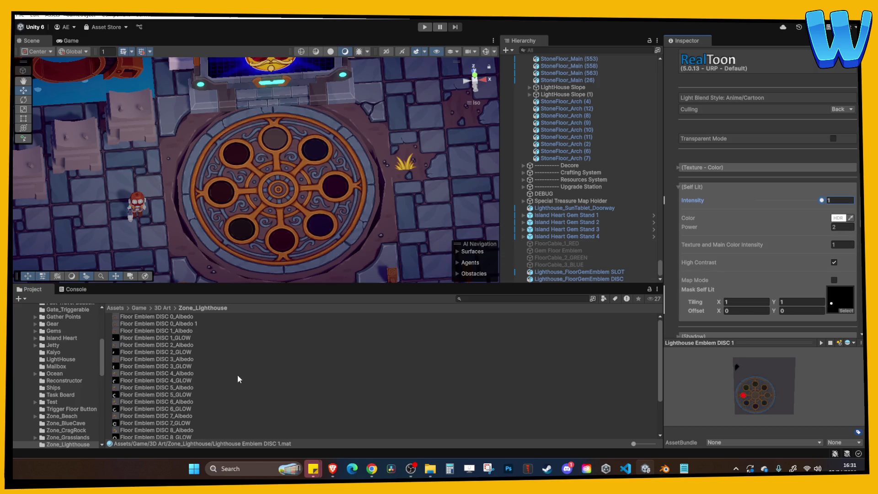
# Apply DISC 1 to the bottom slot and raise Self Lit Power to 23.76 so it glows red.
pyautogui.scroll(-3, 184, 391)
pyautogui.moveTo(157, 417); pyautogui.dragTo(289, 219)
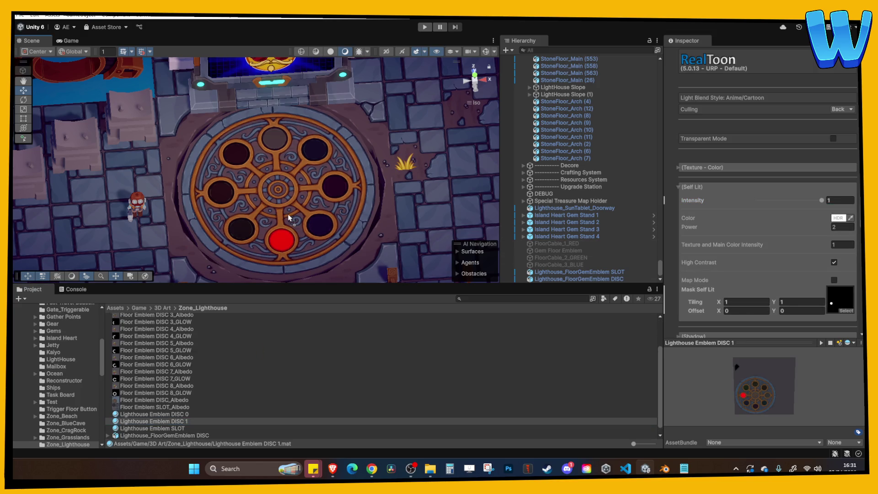
pyautogui.scroll(-3, 302, 231)
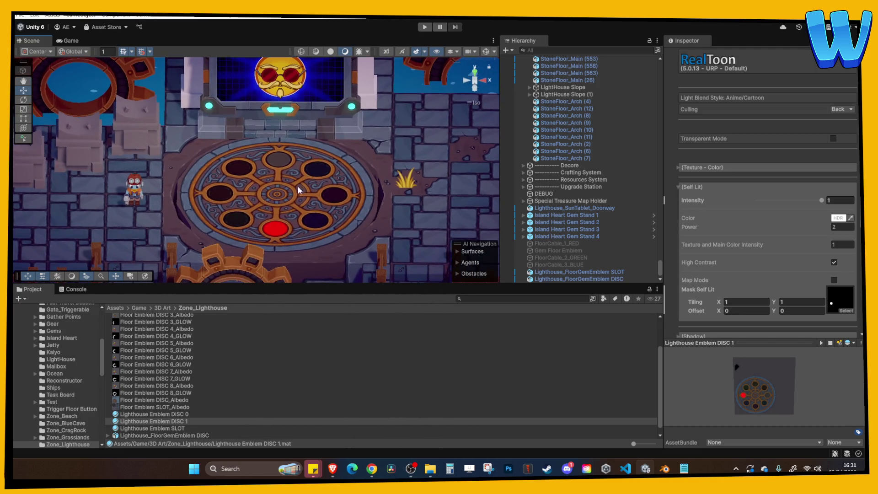
pyautogui.scroll(3, 305, 219)
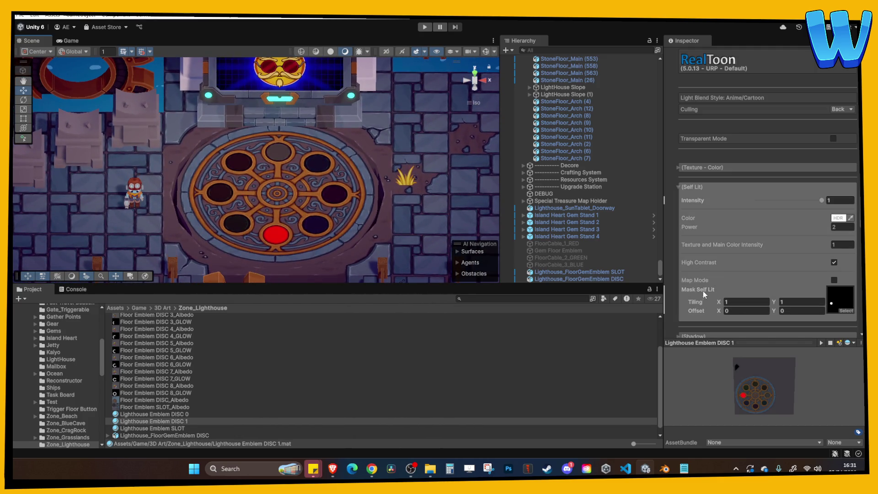
pyautogui.click(824, 226)
pyautogui.write('18.09')
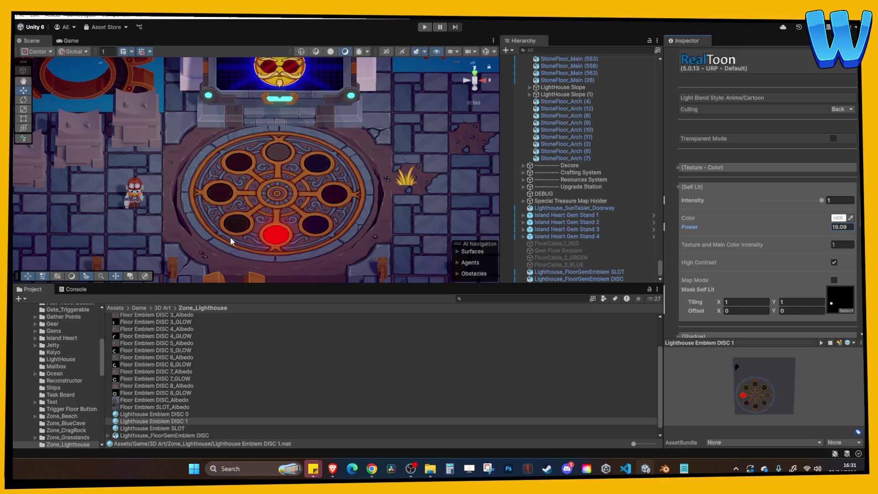
pyautogui.moveTo(230, 237); pyautogui.dragTo(319, 231)
pyautogui.click(178, 423)
# Duplicate the DISC 1 material as Lighthouse Emblem DISC 2 and set DISC 2_Albedo as its texture.
pyautogui.hotkey('ctrl', 'd')
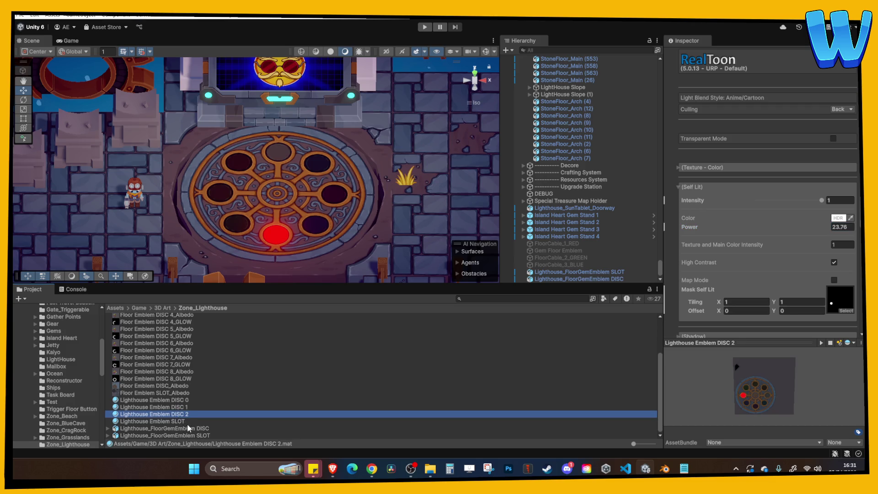
pyautogui.scroll(2, 763, 226)
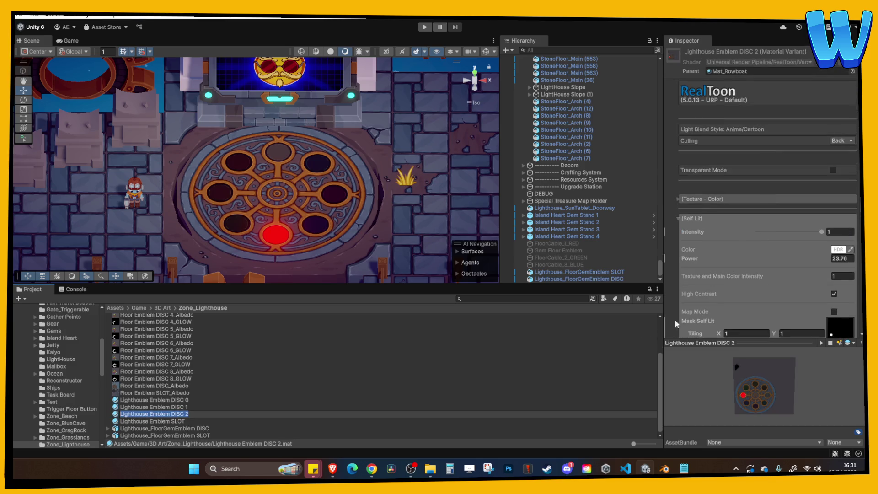
pyautogui.click(179, 414)
pyautogui.press('Return')
pyautogui.scroll(3, 174, 376)
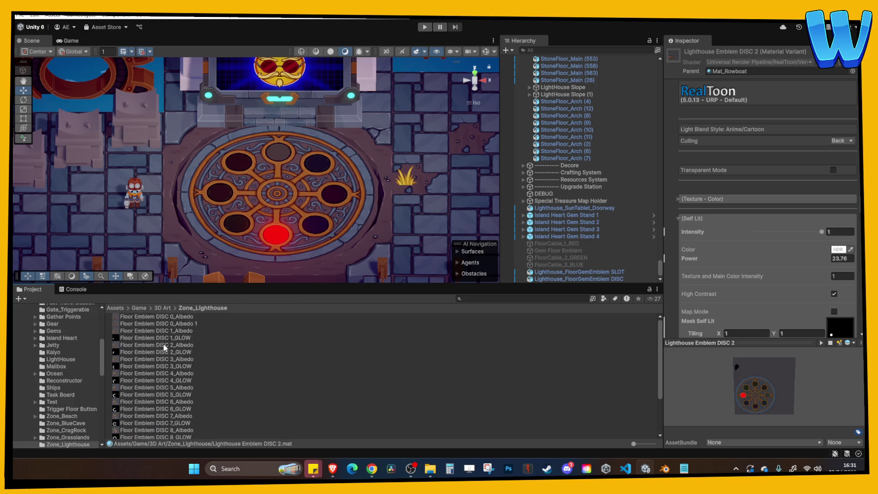
pyautogui.moveTo(163, 344)
pyautogui.mouseDown()
pyautogui.moveTo(673, 305)
pyautogui.moveTo(321, 340)
pyautogui.mouseUp()
pyautogui.click(751, 199)
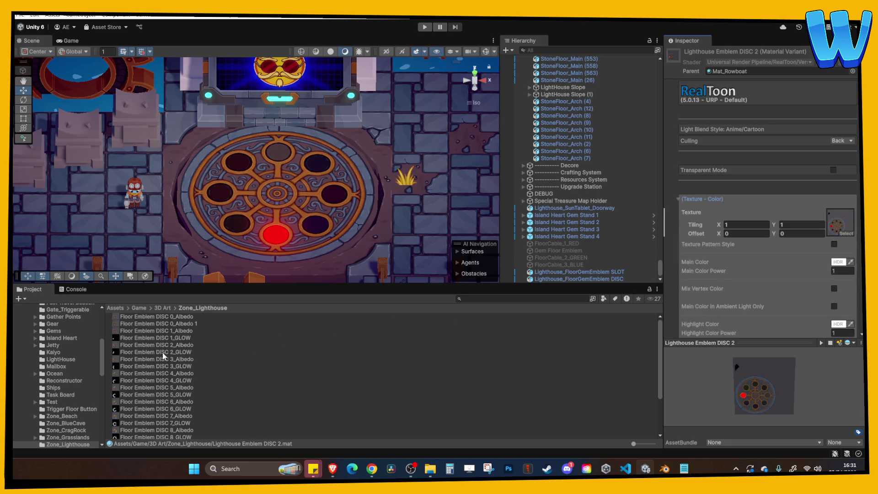
pyautogui.moveTo(157, 347); pyautogui.dragTo(837, 225)
# Set DISC 2_GLOW as the self-lit mask, lighting the lower-left slot green, then duplicate as DISC 3.
pyautogui.scroll(-5, 816, 246)
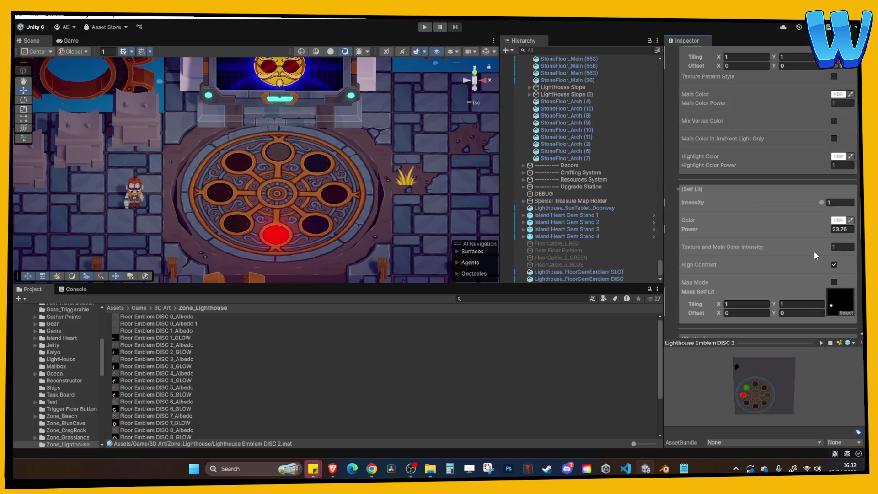
pyautogui.scroll(-2, 815, 252)
pyautogui.moveTo(178, 353)
pyautogui.mouseDown()
pyautogui.moveTo(372, 348)
pyautogui.moveTo(839, 281)
pyautogui.mouseUp()
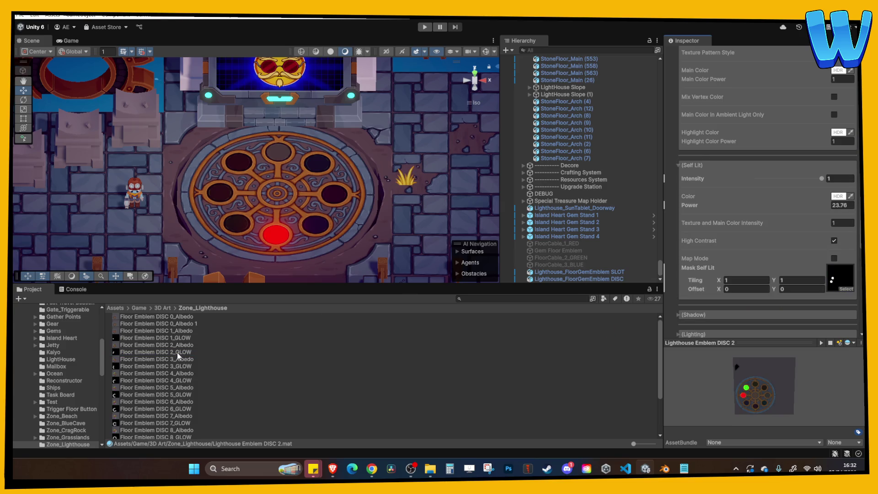
pyautogui.scroll(-3, 178, 404)
pyautogui.scroll(1, 175, 418)
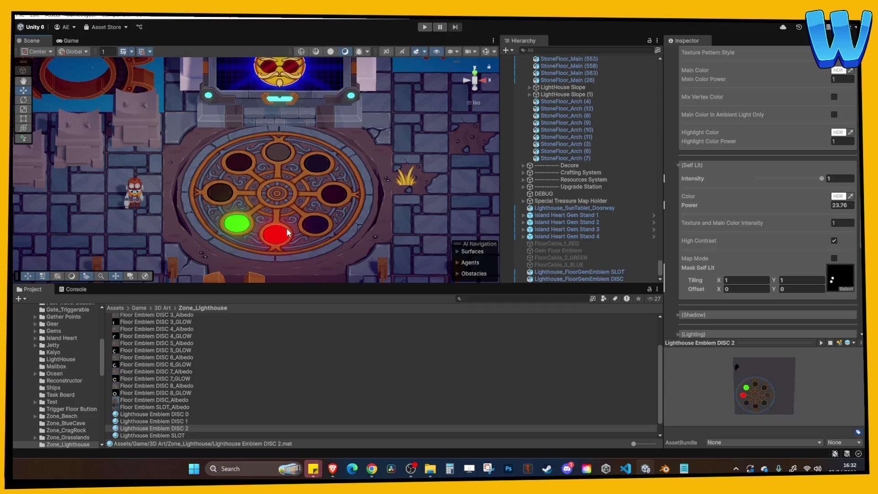
pyautogui.moveTo(302, 249); pyautogui.dragTo(273, 268)
pyautogui.click(190, 426)
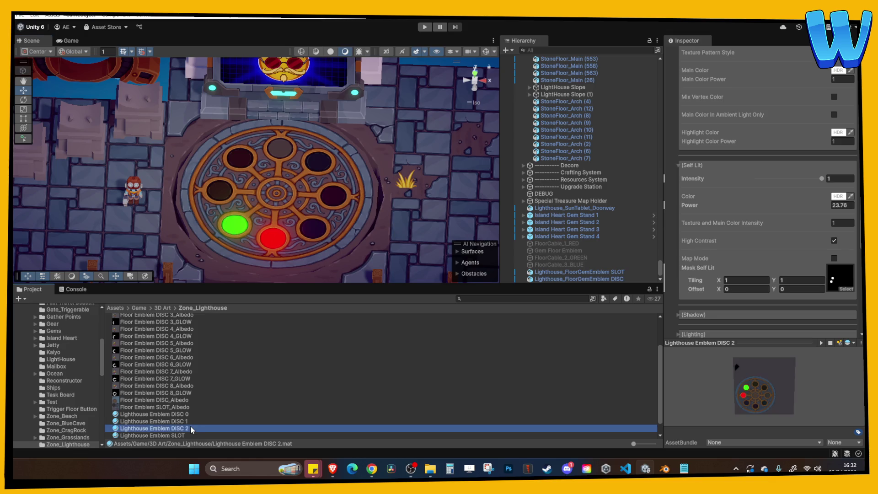
pyautogui.hotkey('ctrl', 'd')
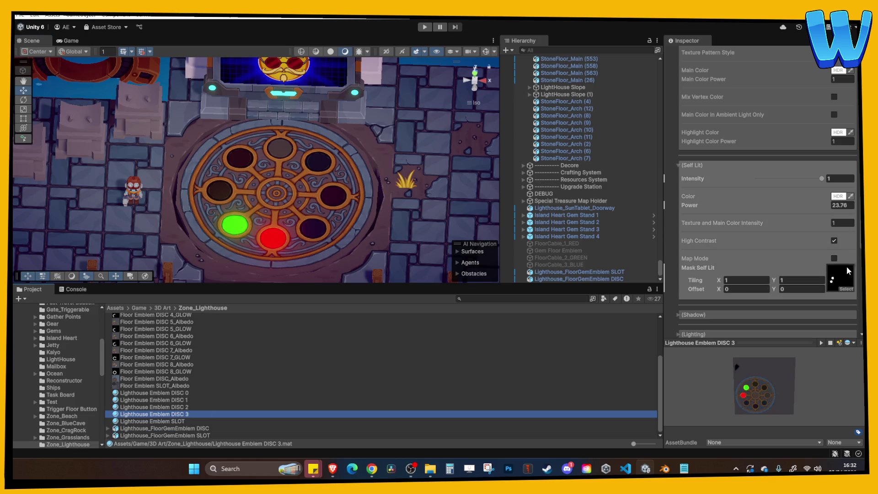
# Set Floor Emblem DISC 3_GLOW as the DISC 3 material's Mask Self Lit.
pyautogui.scroll(3, 775, 227)
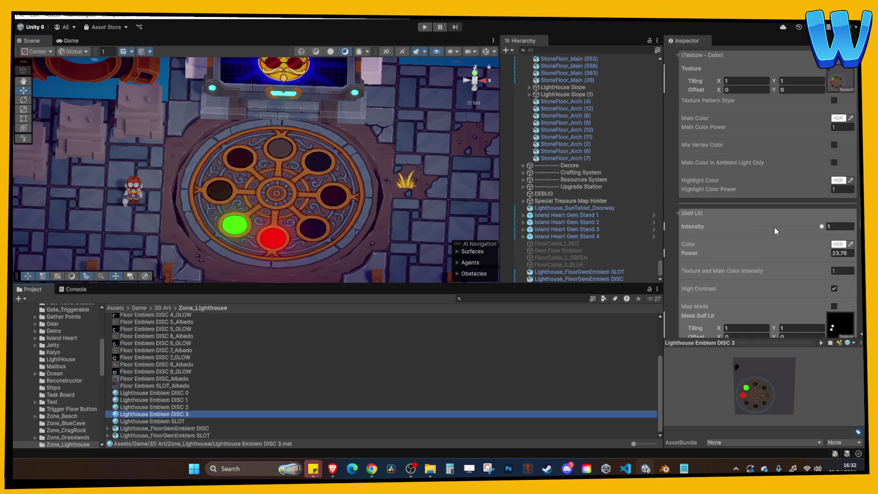
pyautogui.click(196, 420)
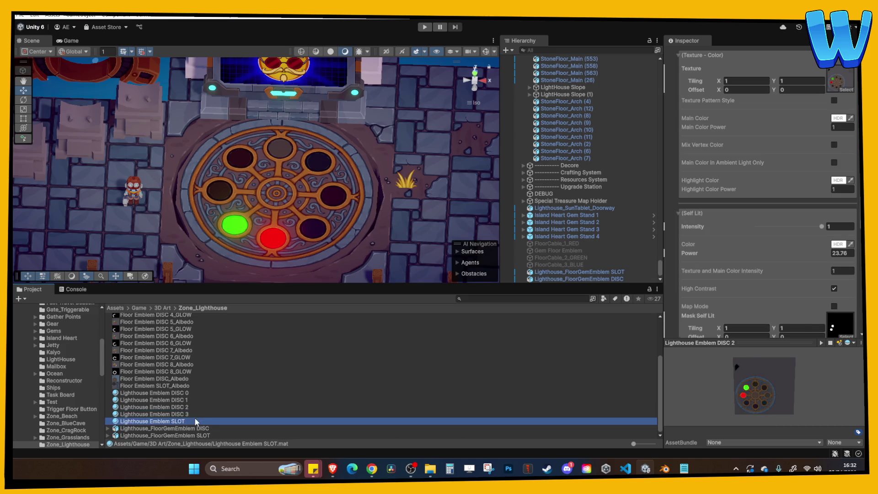
pyautogui.click(200, 414)
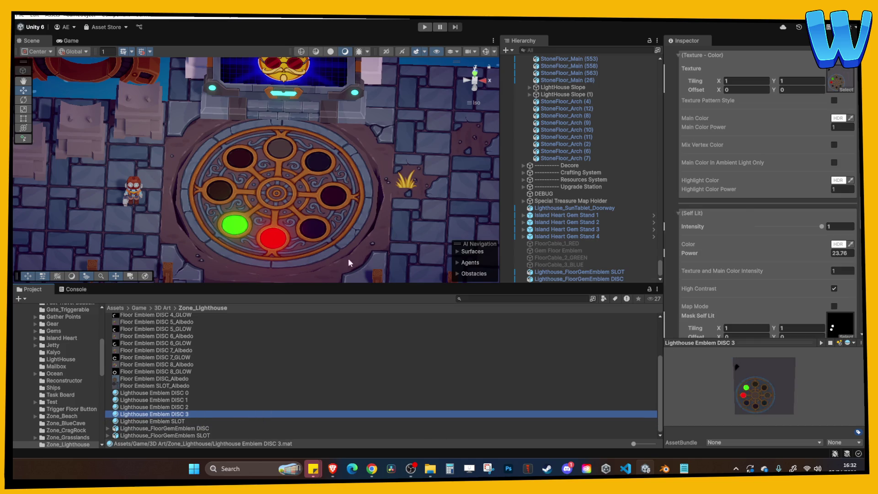
pyautogui.scroll(2, 804, 182)
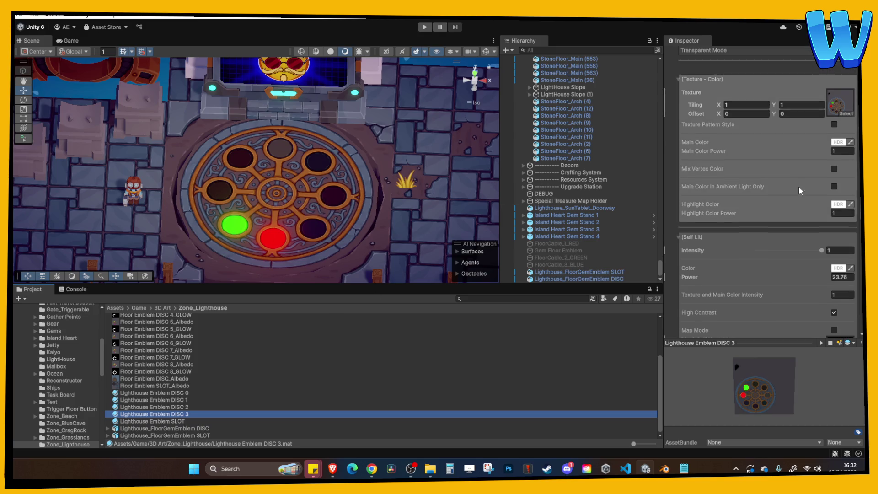
pyautogui.scroll(3, 213, 394)
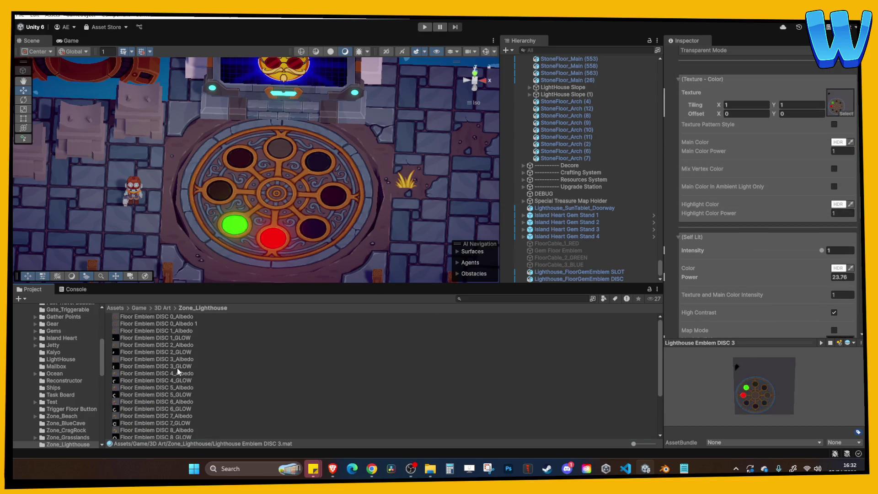
pyautogui.moveTo(176, 364); pyautogui.dragTo(840, 303)
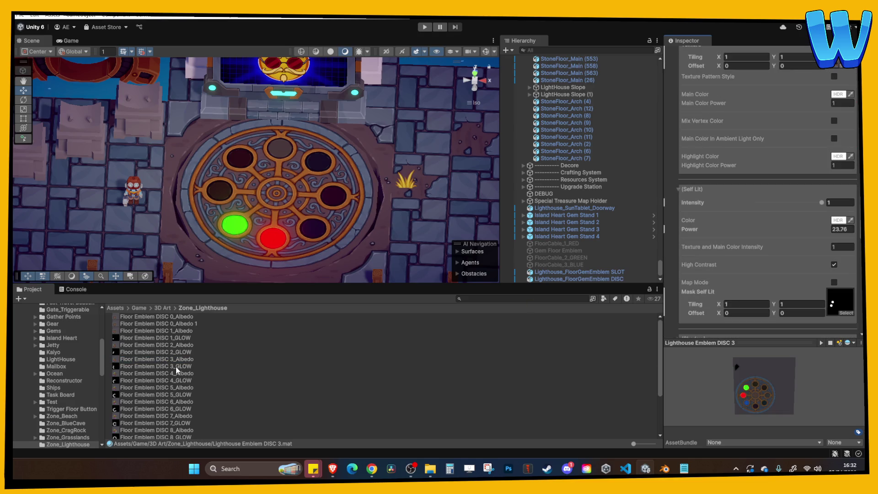
# Apply Lighthouse Emblem DISC 3 to a dark floor slot so it glows blue, and start Play.
pyautogui.scroll(-5, 777, 229)
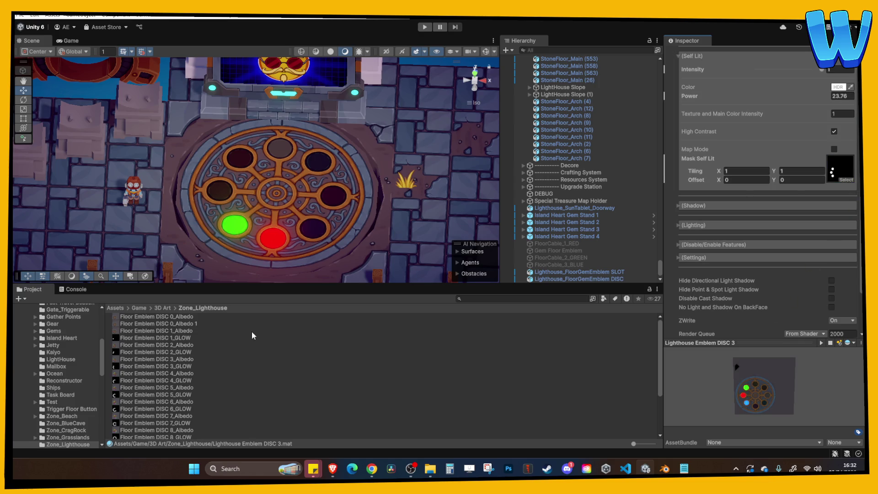
pyautogui.scroll(-3, 217, 359)
pyautogui.moveTo(176, 416); pyautogui.dragTo(289, 229)
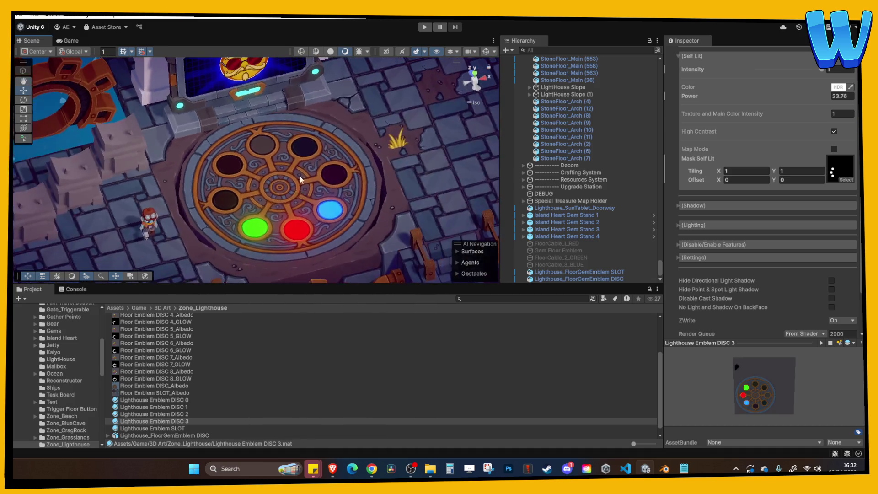
pyautogui.hotkey('ctrl', 'p')
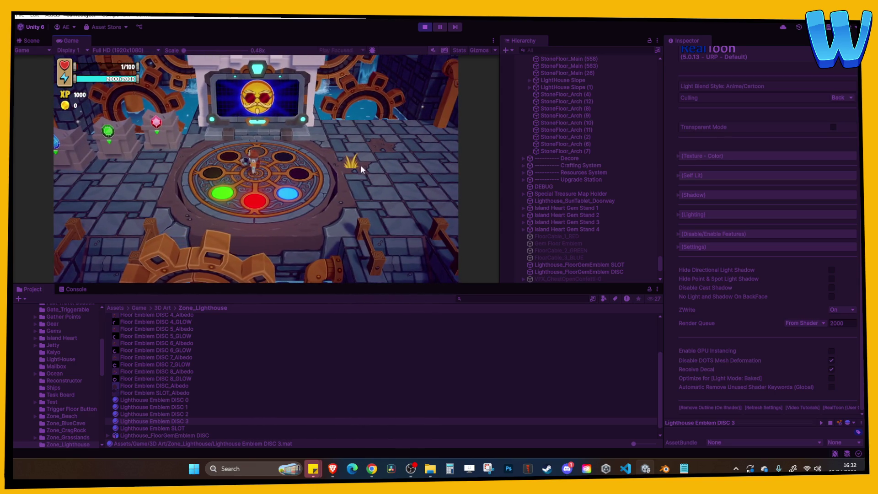
# Walk the character toward the red gem stand past the glowing emblem, then stop play.
pyautogui.press('a')
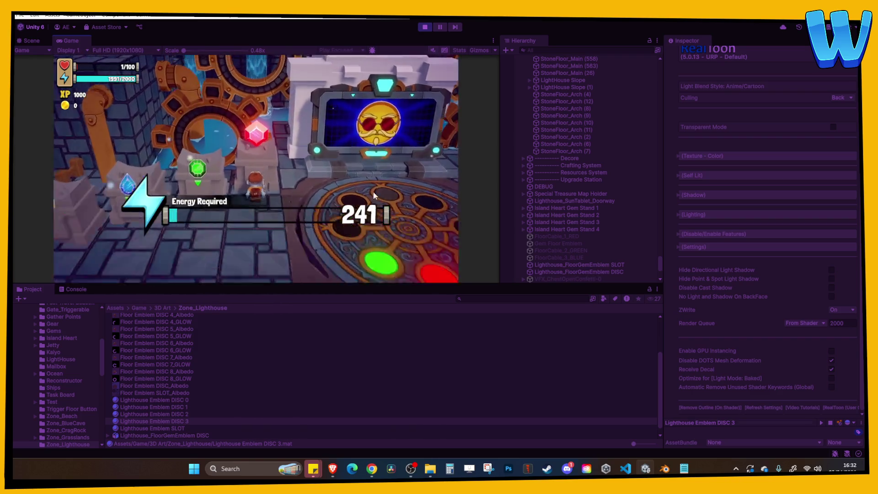
pyautogui.press('w')
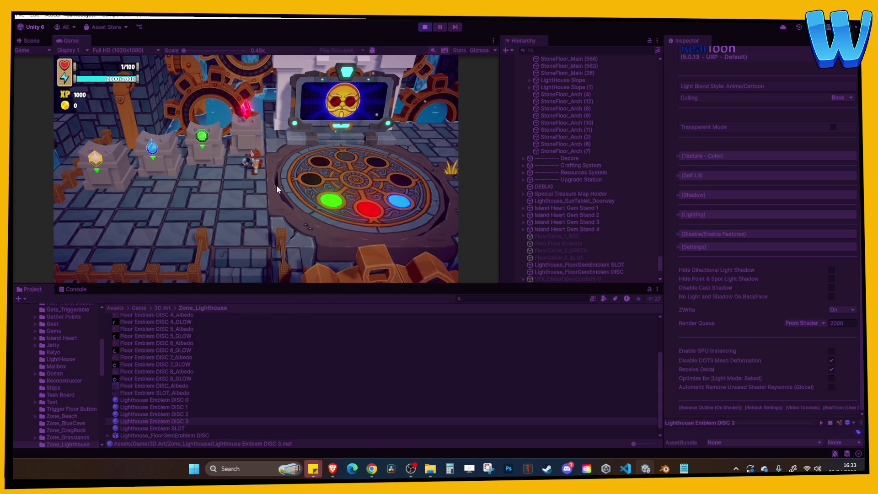
pyautogui.click(426, 28)
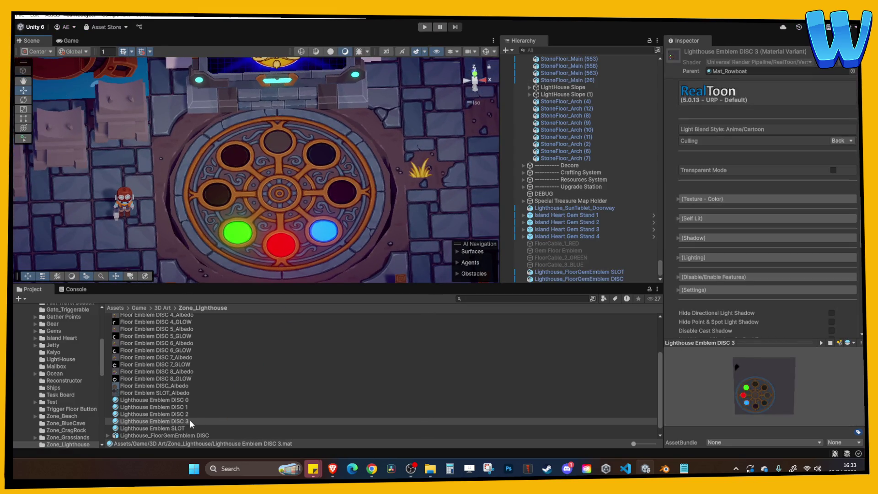
# Duplicate DISC 3 as DISC 4, assign DISC 4 albedo and GLOW textures, and light a slot yellow.
pyautogui.click(190, 420)
pyautogui.hotkey('ctrl', 'd')
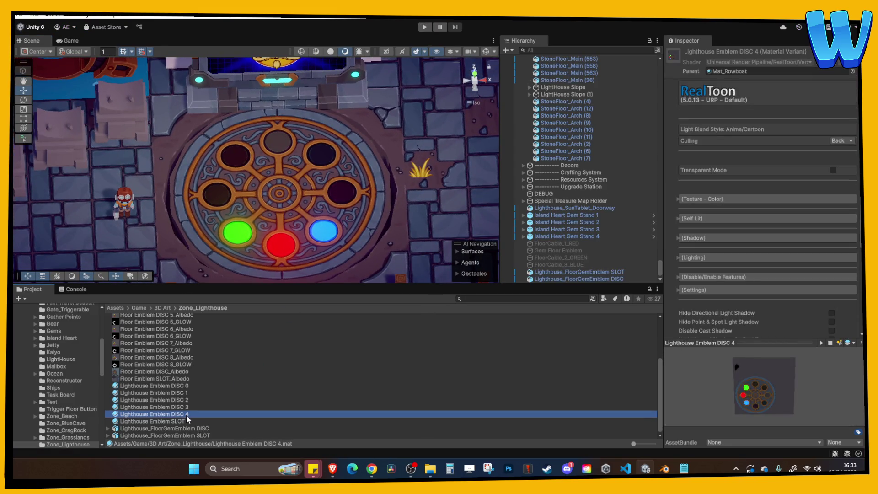
pyautogui.click(726, 199)
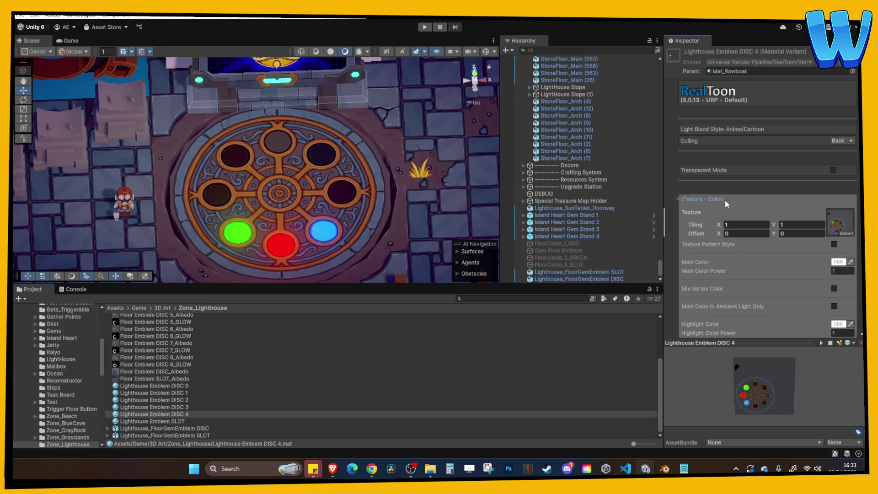
pyautogui.scroll(-3, 729, 234)
pyautogui.scroll(5, 195, 377)
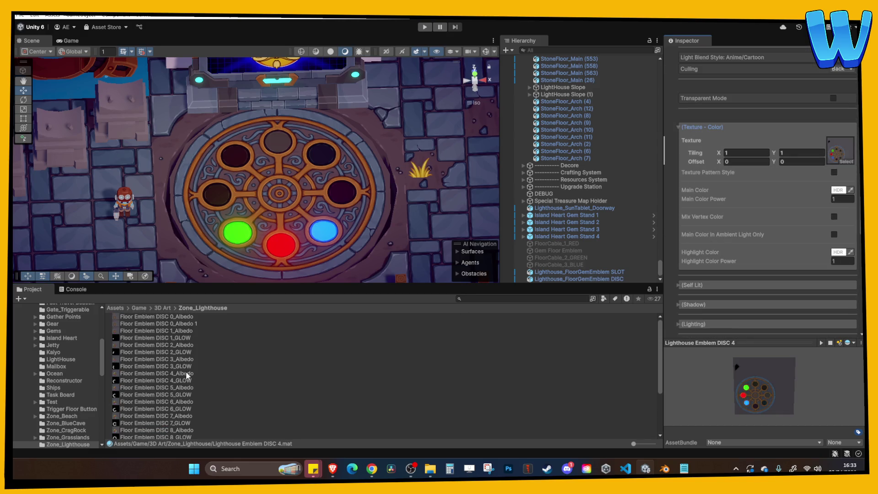
pyautogui.moveTo(179, 376)
pyautogui.mouseDown()
pyautogui.moveTo(835, 243)
pyautogui.moveTo(835, 158)
pyautogui.mouseUp()
pyautogui.scroll(-1, 807, 205)
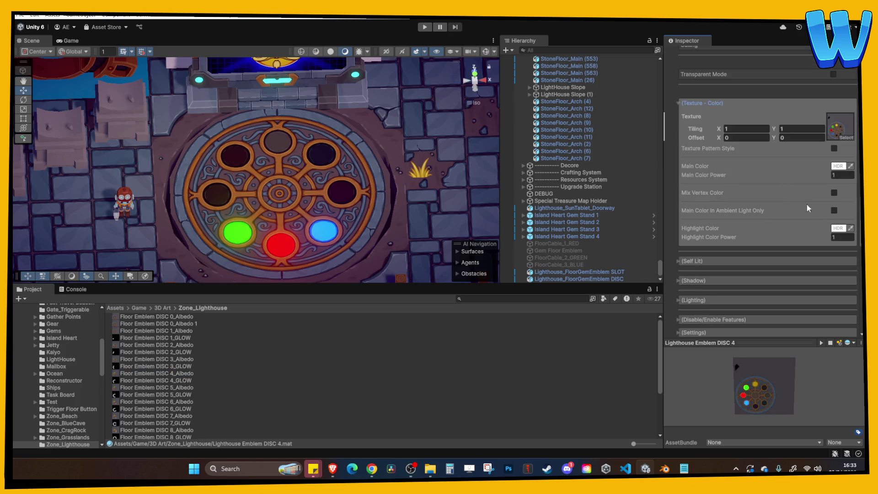
pyautogui.click(741, 261)
pyautogui.scroll(-3, 762, 269)
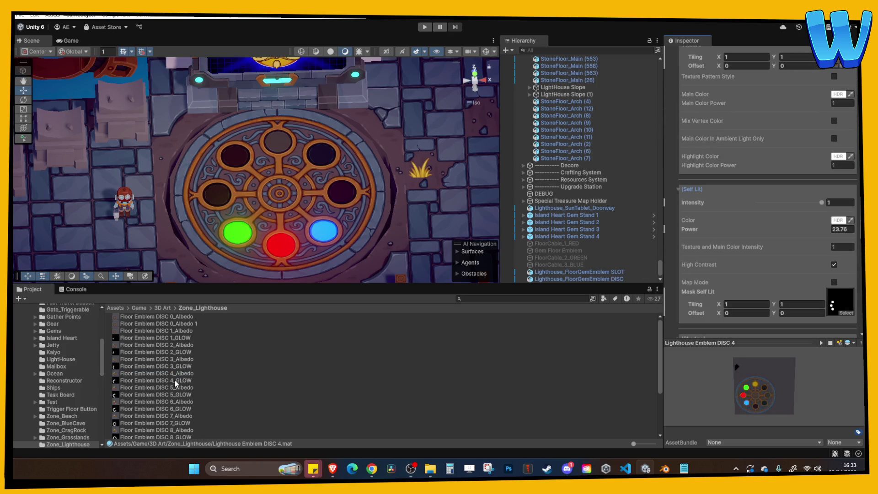
pyautogui.scroll(-2, 777, 256)
pyautogui.moveTo(170, 380)
pyautogui.mouseDown()
pyautogui.moveTo(784, 249)
pyautogui.moveTo(840, 249)
pyautogui.mouseUp()
pyautogui.scroll(-2, 188, 411)
pyautogui.moveTo(169, 420); pyautogui.dragTo(306, 213)
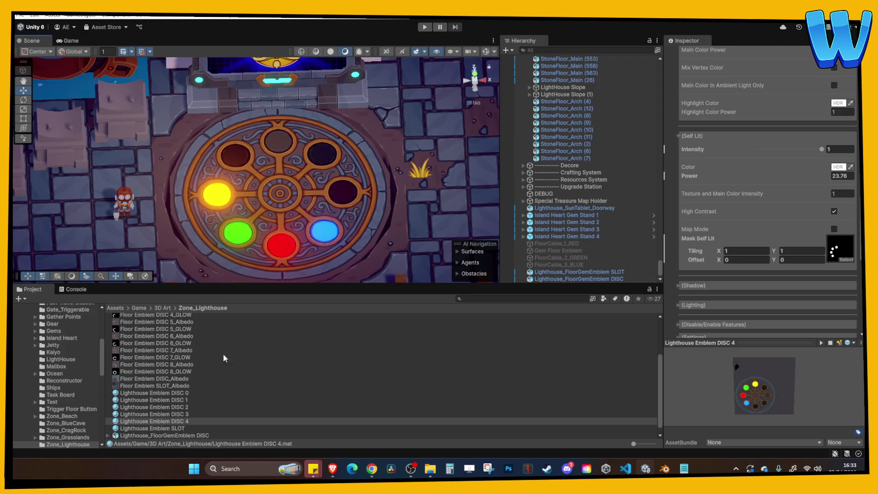
# Duplicate DISC 4 as DISC 5, assign its texture, and apply it so the right slot glows magenta.
pyautogui.hotkey('ctrl', 'd')
pyautogui.click(191, 415)
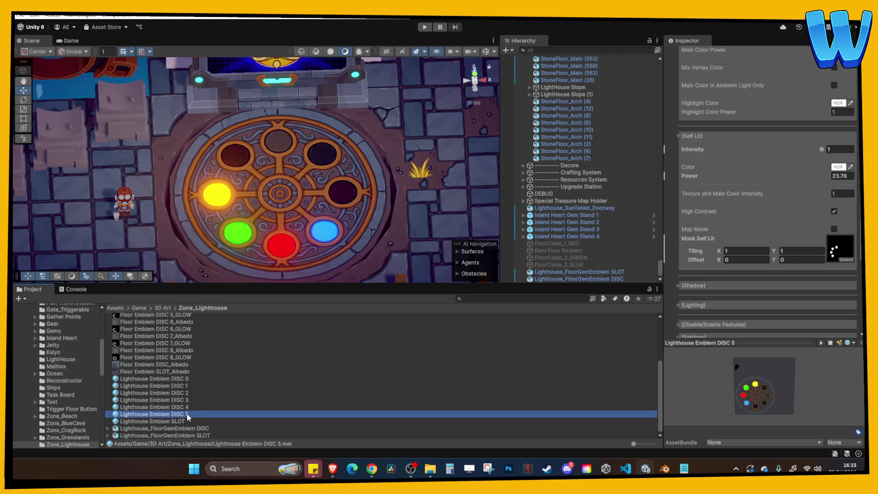
pyautogui.press('Return')
pyautogui.scroll(5, 331, 380)
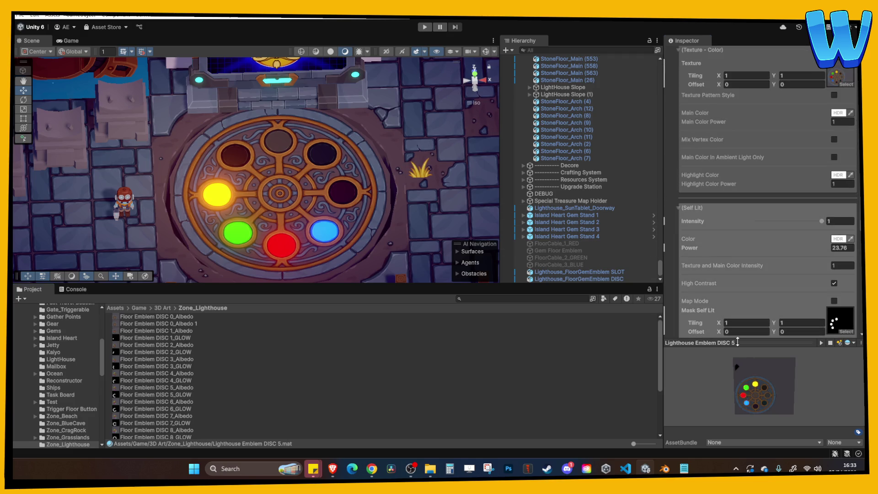
pyautogui.moveTo(744, 343); pyautogui.dragTo(745, 377)
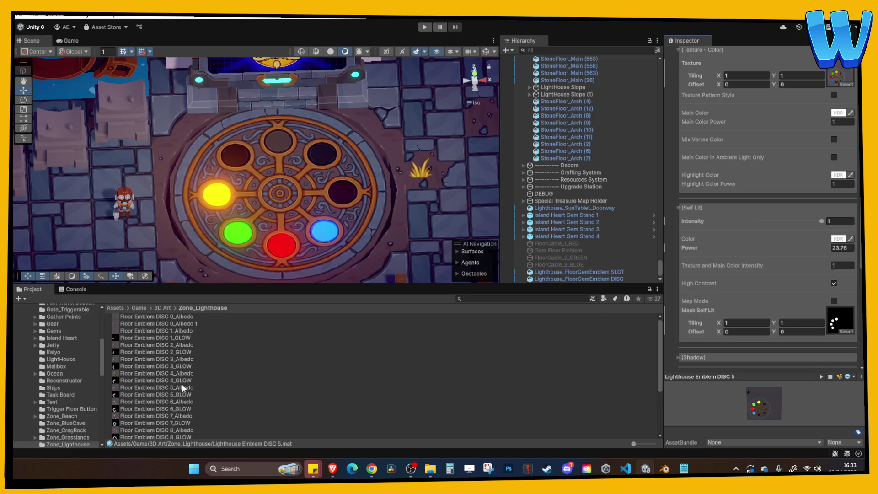
pyautogui.moveTo(180, 390)
pyautogui.mouseDown()
pyautogui.moveTo(503, 228)
pyautogui.moveTo(838, 78)
pyautogui.moveTo(838, 209)
pyautogui.mouseUp()
pyautogui.scroll(-5, 820, 227)
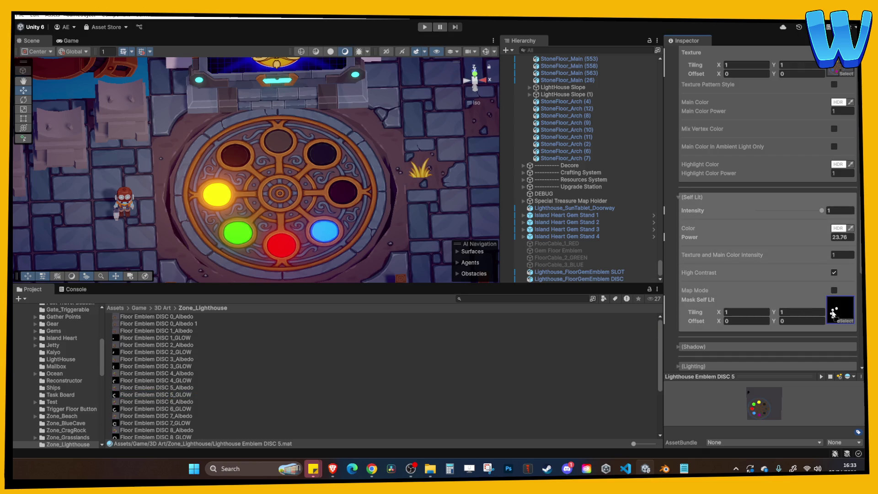
pyautogui.scroll(-5, 151, 412)
pyautogui.moveTo(151, 412); pyautogui.dragTo(343, 192)
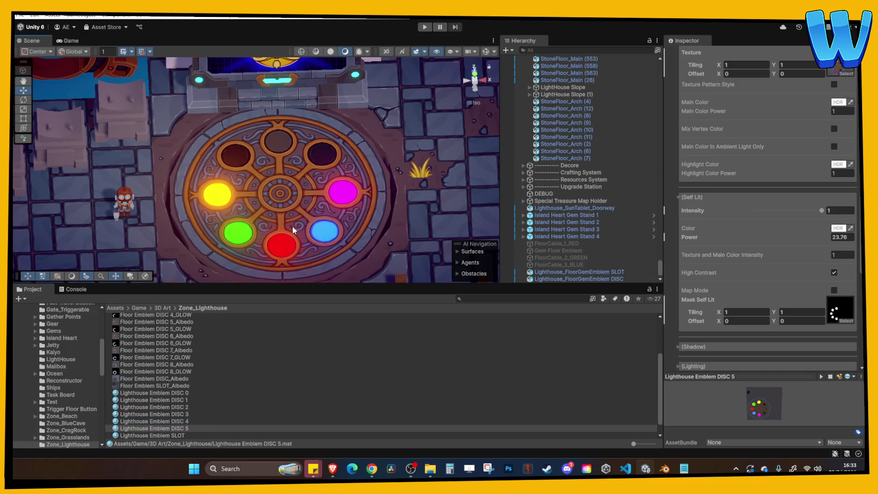
pyautogui.scroll(-1, 202, 415)
pyautogui.click(184, 415)
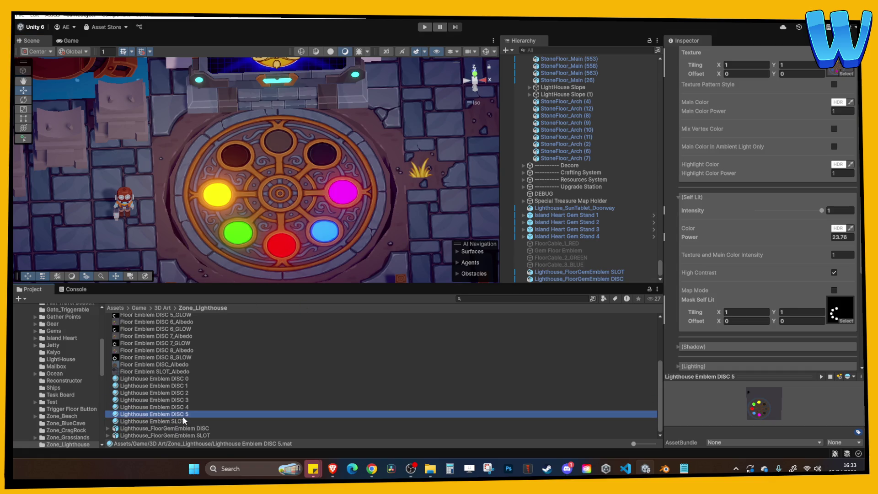
# Duplicate DISC 5 as a DISC 6 material with DISC 6_GLOW as its self-lit mask.
pyautogui.hotkey('ctrl', 'd')
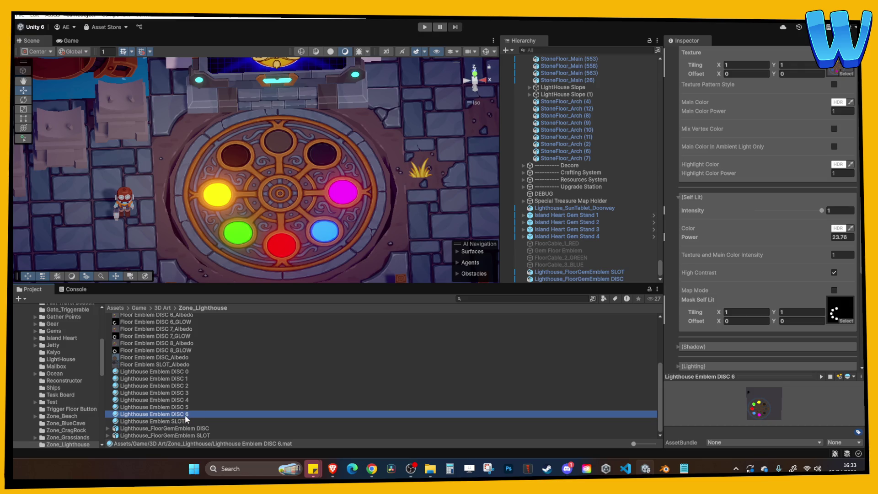
pyautogui.scroll(2, 715, 285)
pyautogui.scroll(2, 268, 380)
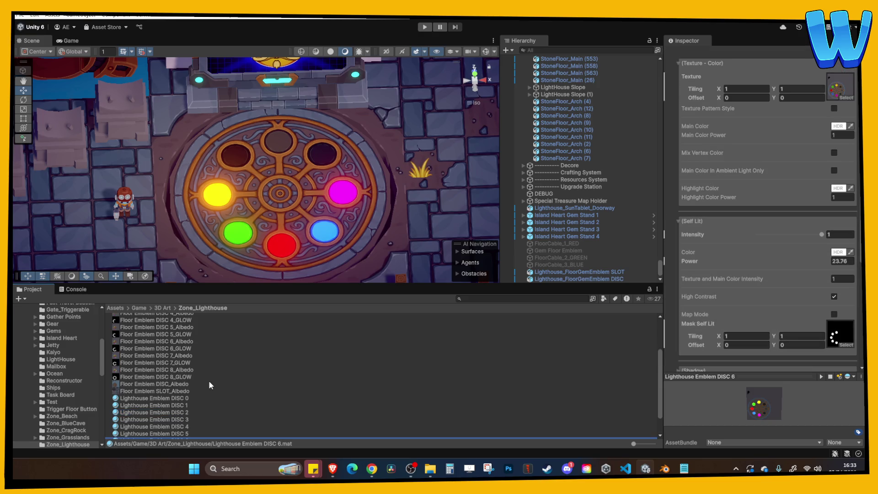
pyautogui.scroll(1, 176, 346)
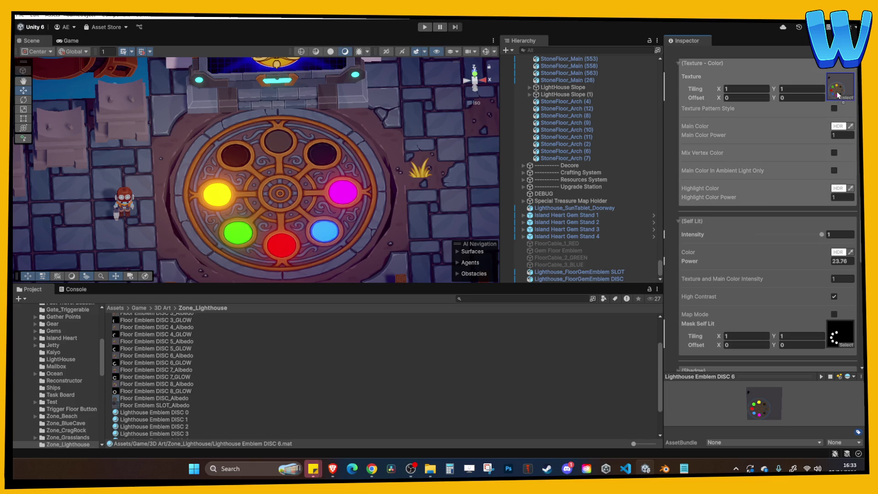
pyautogui.moveTo(175, 361)
pyautogui.mouseDown()
pyautogui.moveTo(773, 320)
pyautogui.moveTo(843, 341)
pyautogui.mouseUp()
pyautogui.scroll(-2, 220, 404)
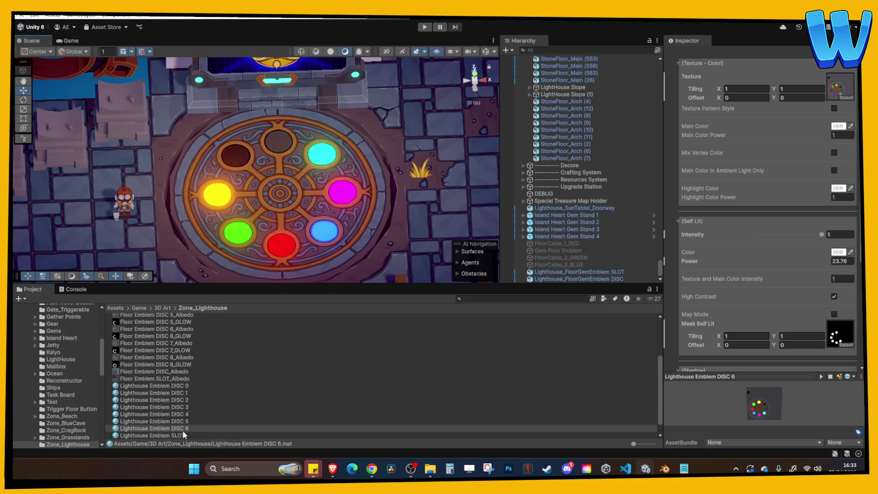
# Duplicate DISC 6 as DISC 7 and apply it so the upper-left disc glows orange.
pyautogui.click(183, 428)
pyautogui.hotkey('ctrl', 'd')
pyautogui.scroll(2, 194, 395)
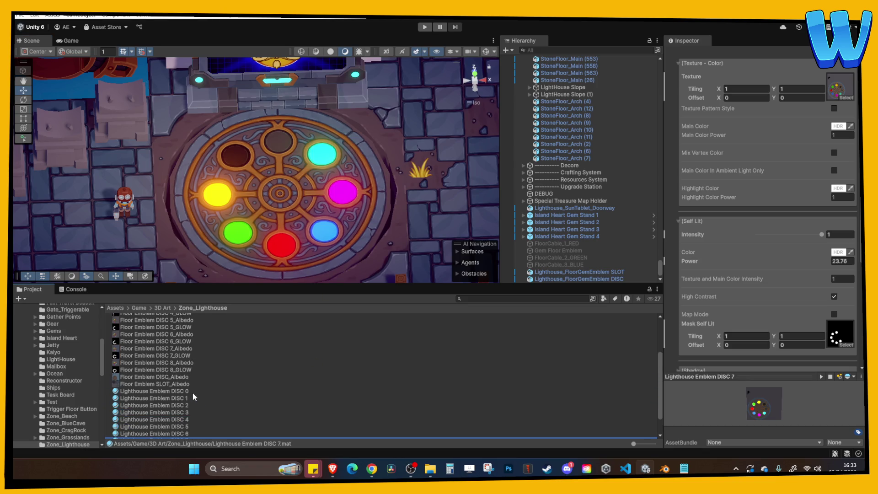
pyautogui.scroll(1, 172, 352)
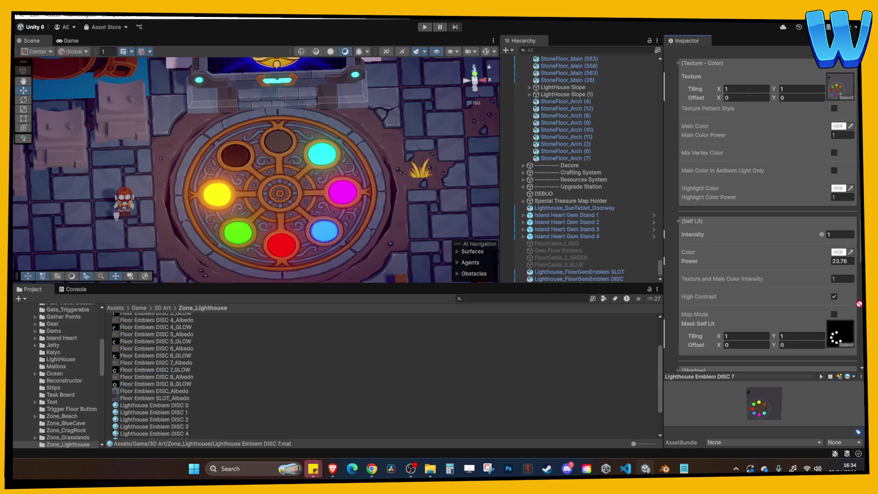
pyautogui.scroll(-3, 241, 397)
pyautogui.moveTo(192, 415); pyautogui.dragTo(332, 250)
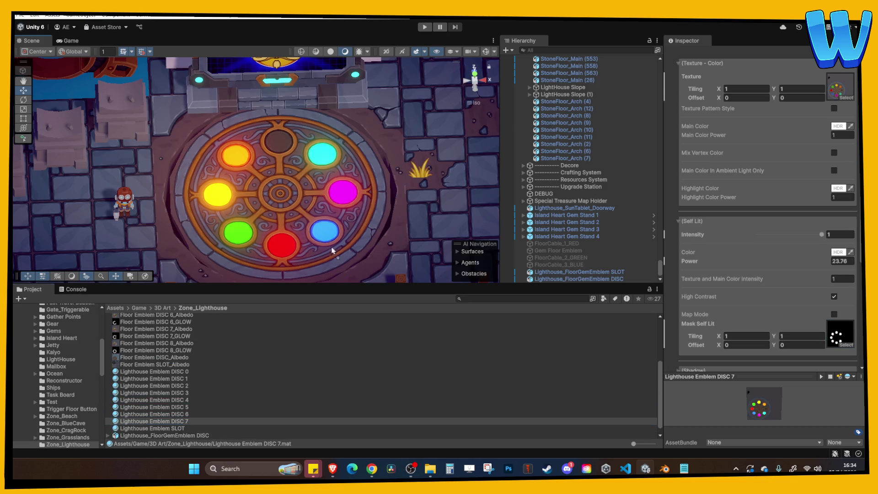
pyautogui.moveTo(284, 213); pyautogui.dragTo(280, 192)
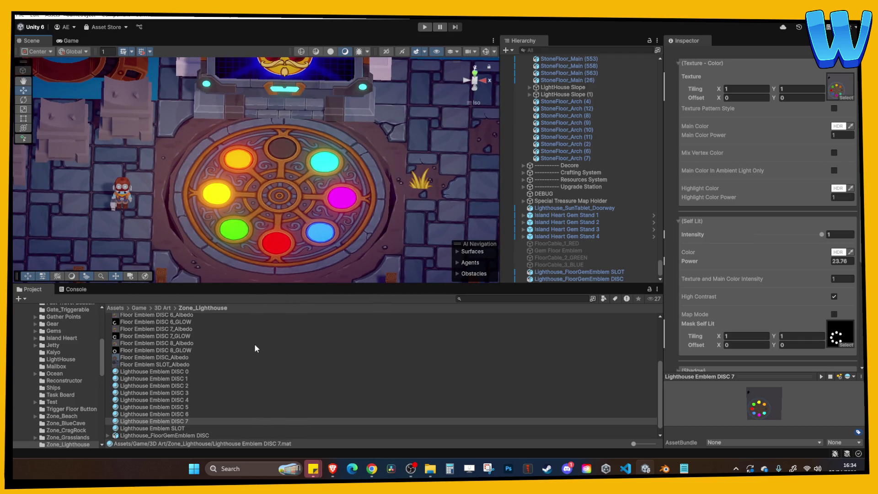
# Duplicate DISC 7 as DISC 8 and apply it so the top disc glows white.
pyautogui.click(190, 420)
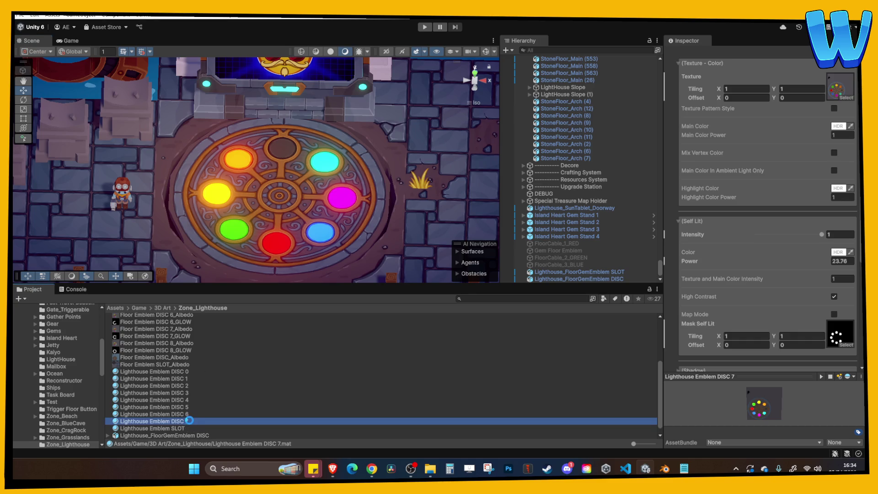
pyautogui.hotkey('ctrl', 'd')
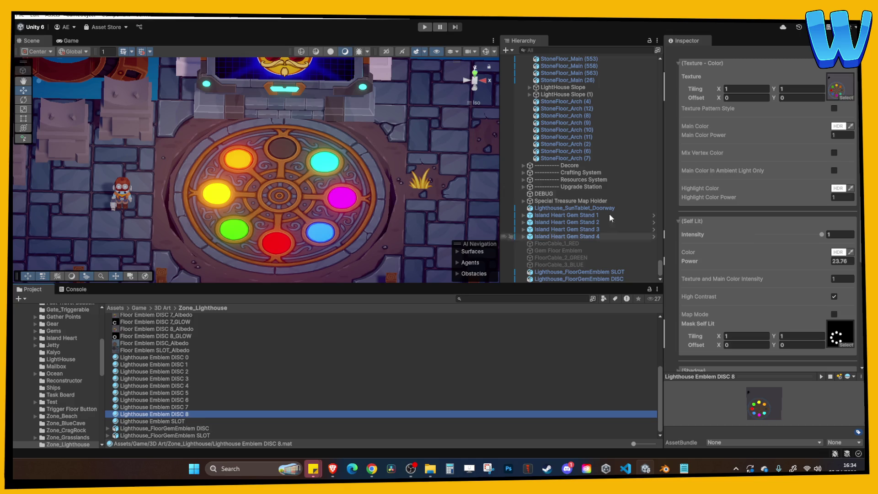
pyautogui.scroll(2, 183, 361)
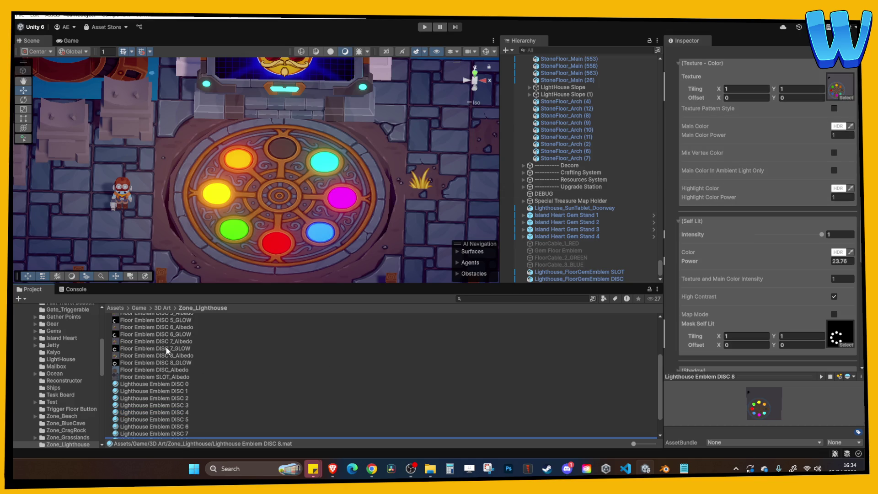
pyautogui.scroll(1, 174, 355)
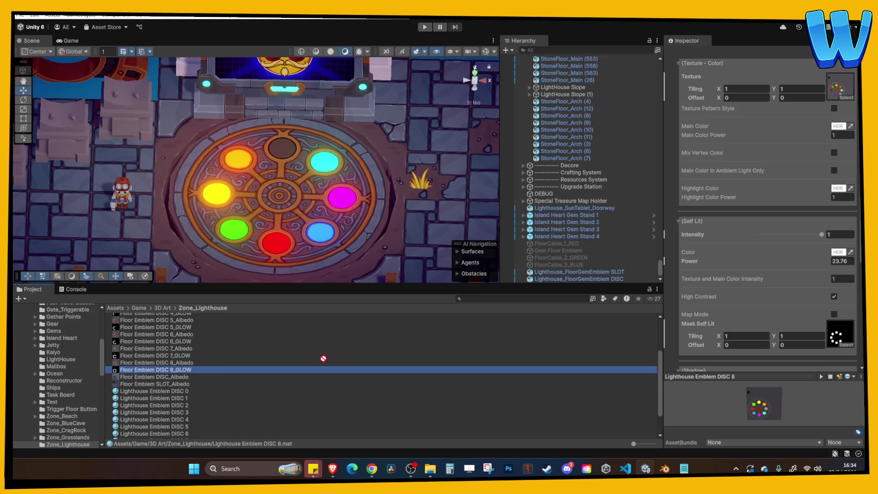
pyautogui.scroll(-3, 217, 411)
pyautogui.moveTo(217, 415)
pyautogui.mouseDown()
pyautogui.moveTo(201, 420)
pyautogui.moveTo(281, 147)
pyautogui.mouseUp()
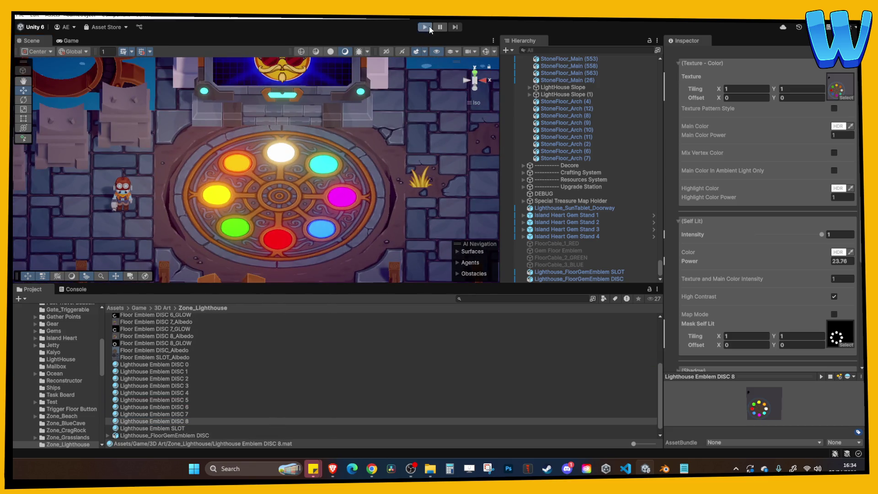
# Start Play, maximize the Game view, and skip through the opening dialogue.
pyautogui.click(425, 26)
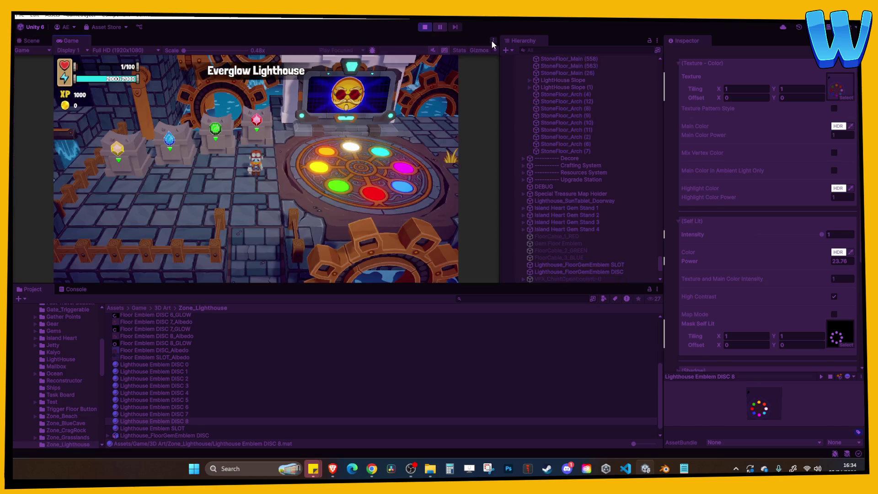
pyautogui.click(493, 40)
pyautogui.click(516, 73)
pyautogui.click(441, 118)
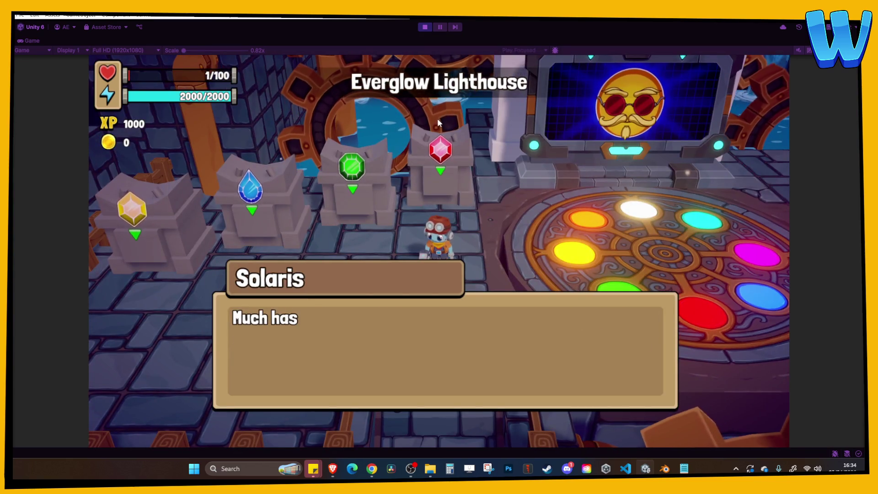
pyautogui.click(439, 120)
pyautogui.click(438, 122)
# Walk across the cyan and white pads to the pedestals and feed energy to the red and green gems.
pyautogui.press('d')
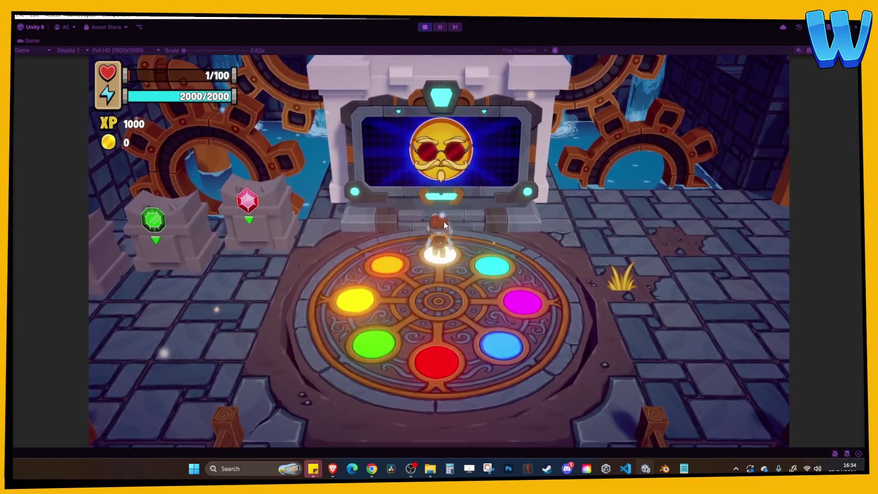
pyautogui.press('d')
pyautogui.press('s')
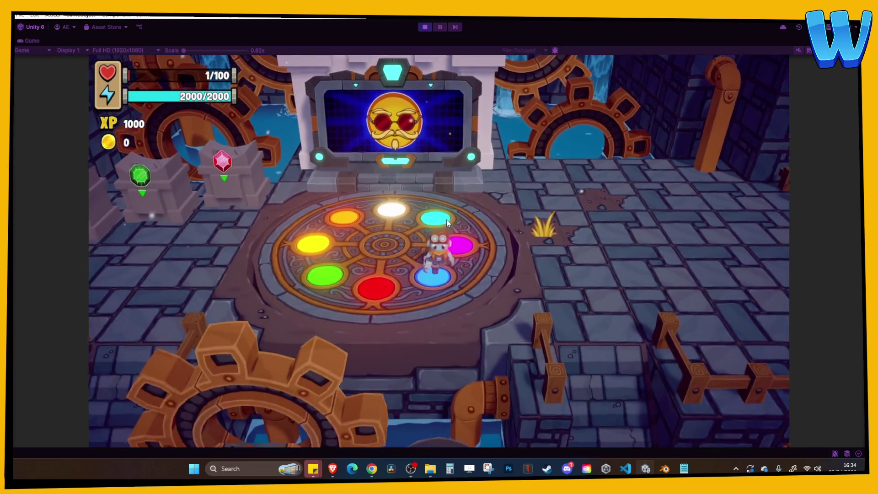
pyautogui.press('a')
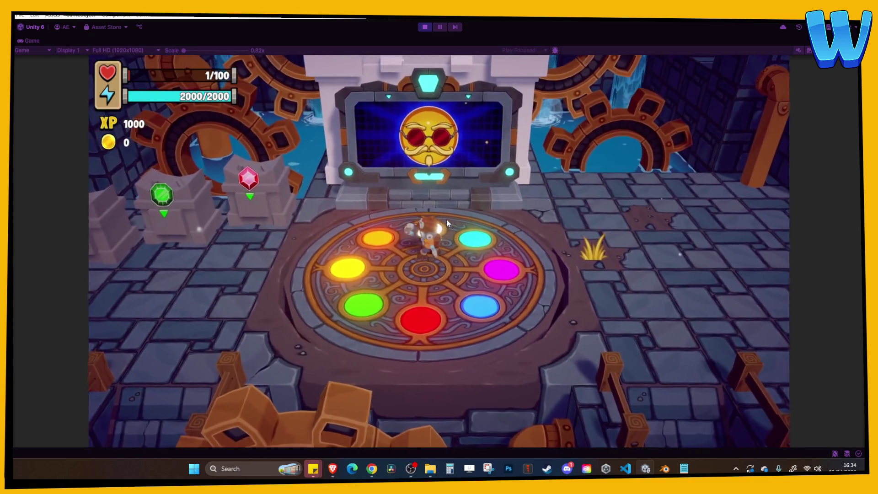
pyautogui.press('a')
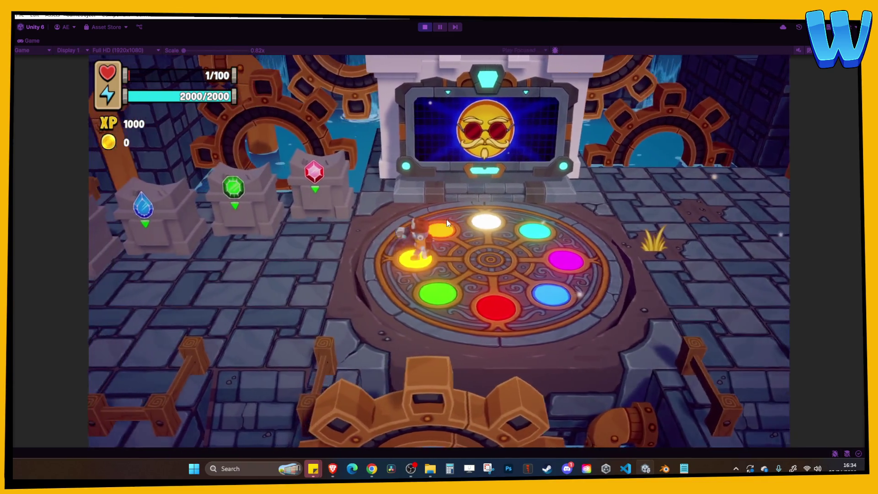
pyautogui.press('e')
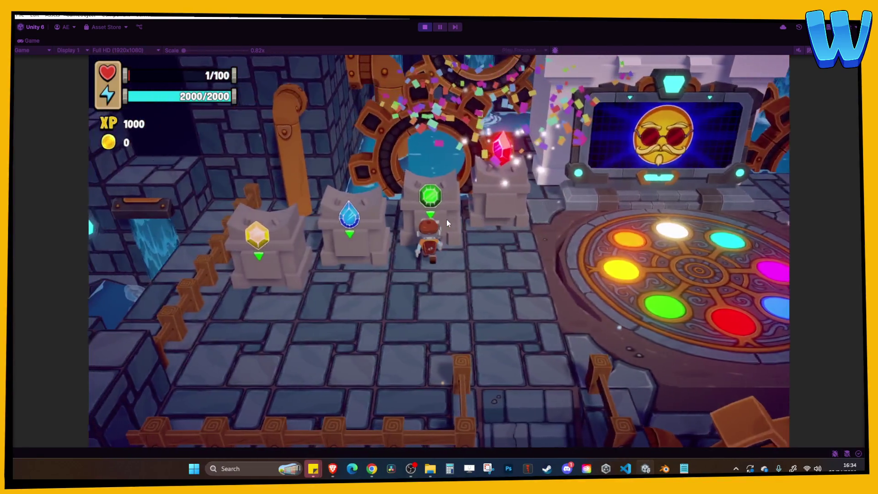
pyautogui.press('e')
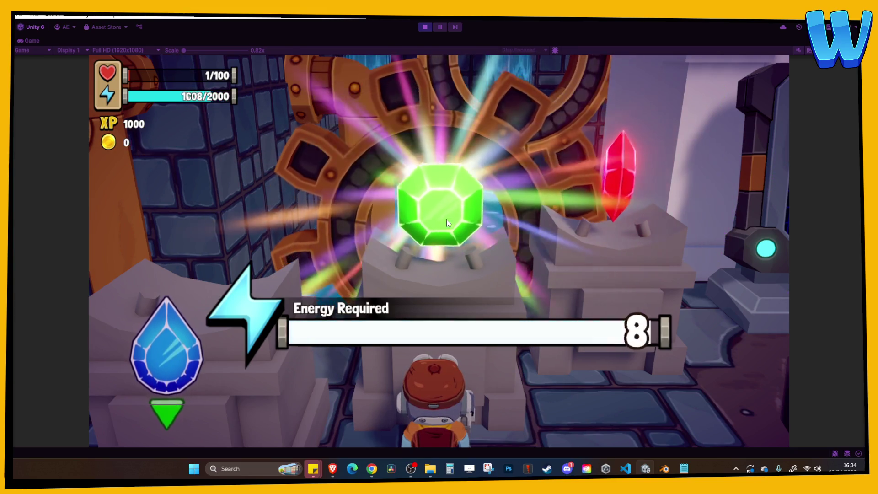
# Walk back over the wheel onto the yellow and white pads, then stop play.
pyautogui.press('d')
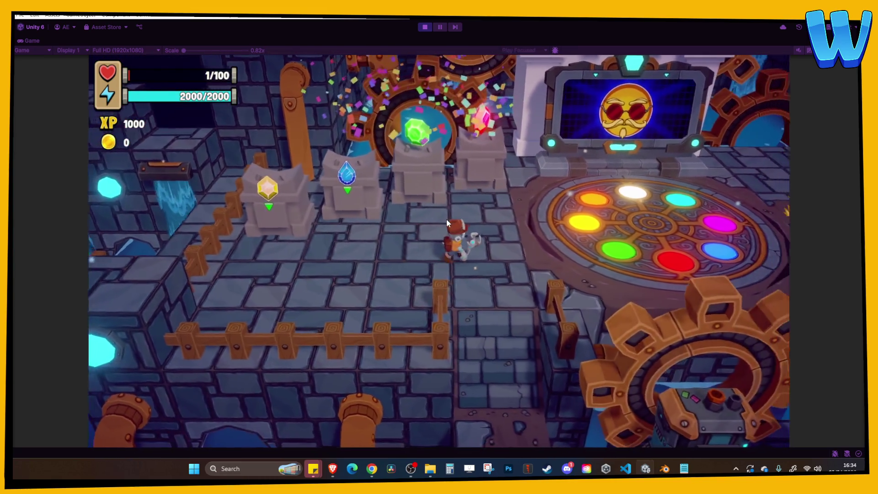
pyautogui.press('w')
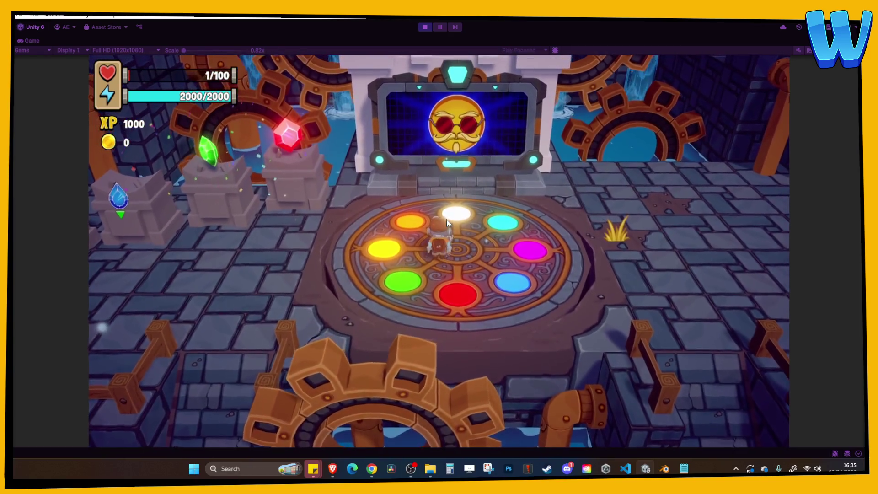
pyautogui.press('s')
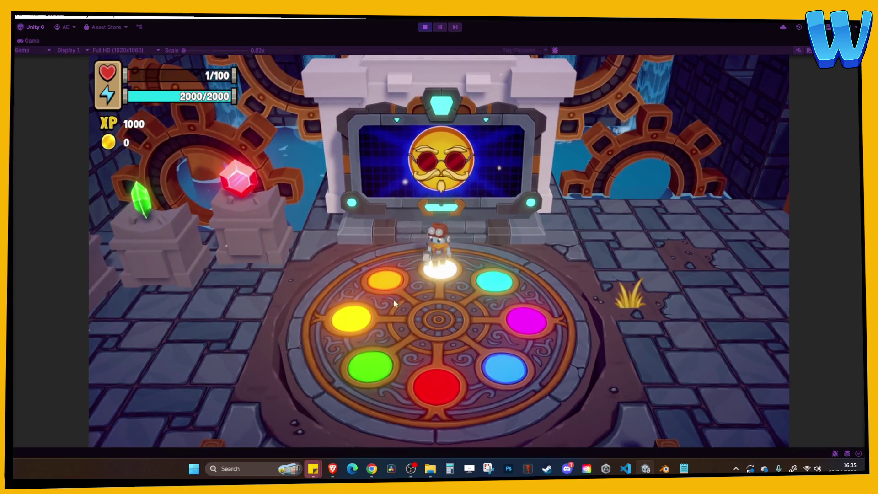
pyautogui.press('a')
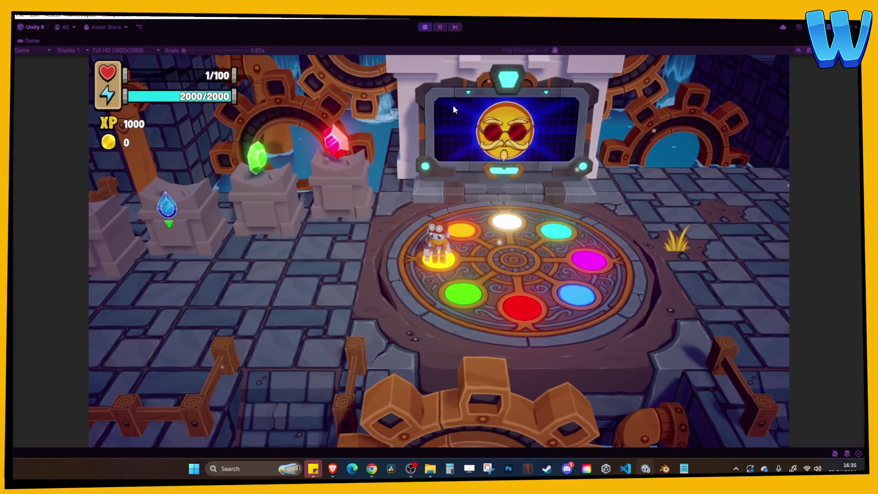
pyautogui.press('d')
pyautogui.press('w')
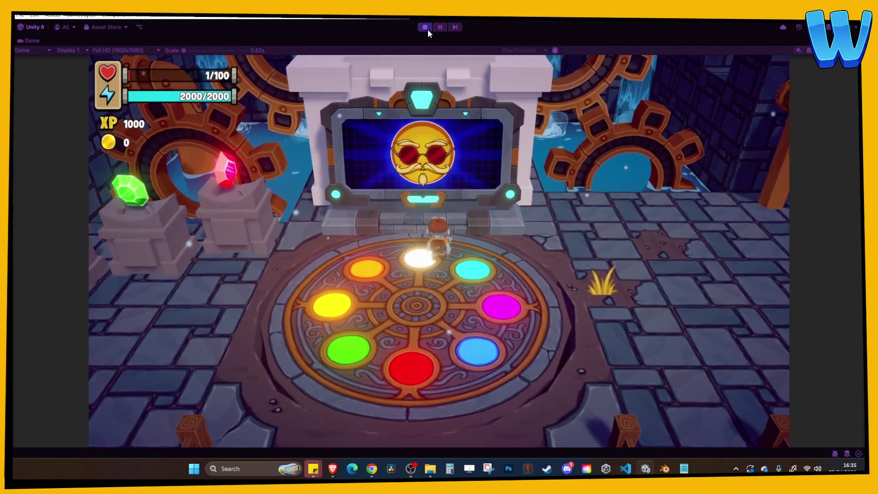
pyautogui.click(427, 29)
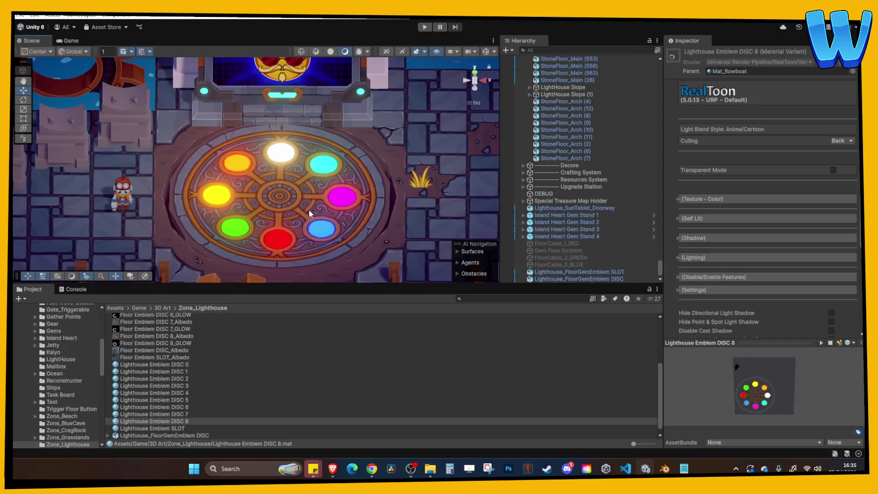
# Assign Lighthouse Emblem DISC 0 to the Lighthouse_FloorGemEmblem DISC renderer, then select its SLOT object.
pyautogui.click(309, 209)
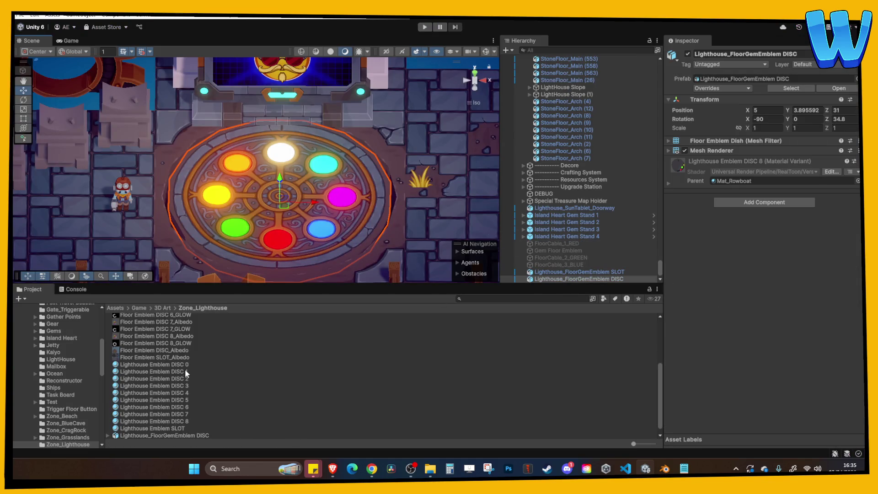
pyautogui.moveTo(190, 364)
pyautogui.mouseDown()
pyautogui.moveTo(640, 301)
pyautogui.moveTo(611, 280)
pyautogui.moveTo(584, 283)
pyautogui.mouseUp()
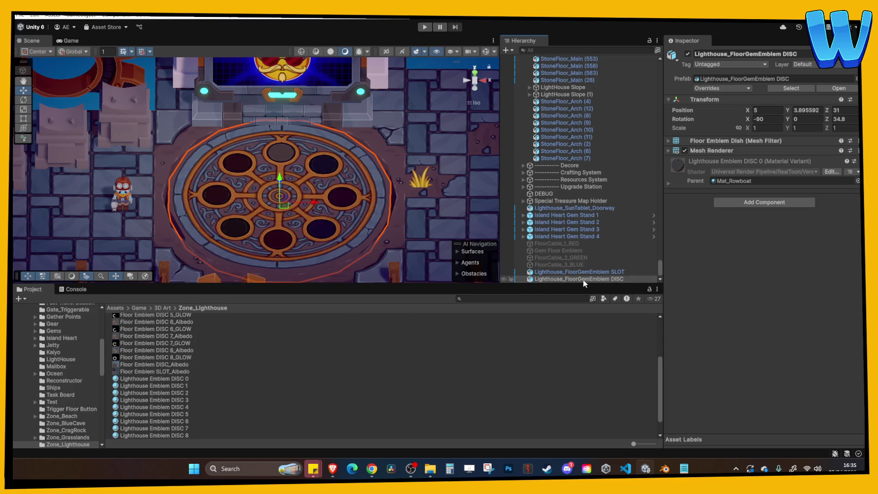
pyautogui.click(392, 193)
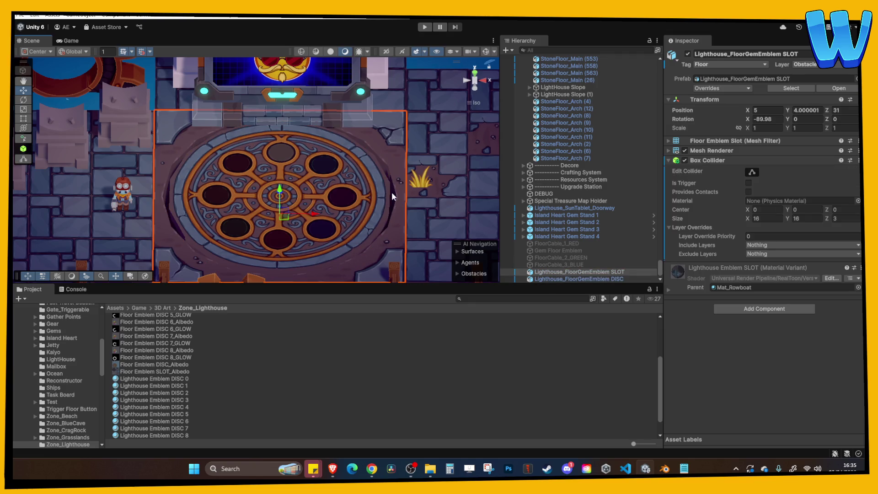
pyautogui.moveTo(392, 191); pyautogui.dragTo(373, 161)
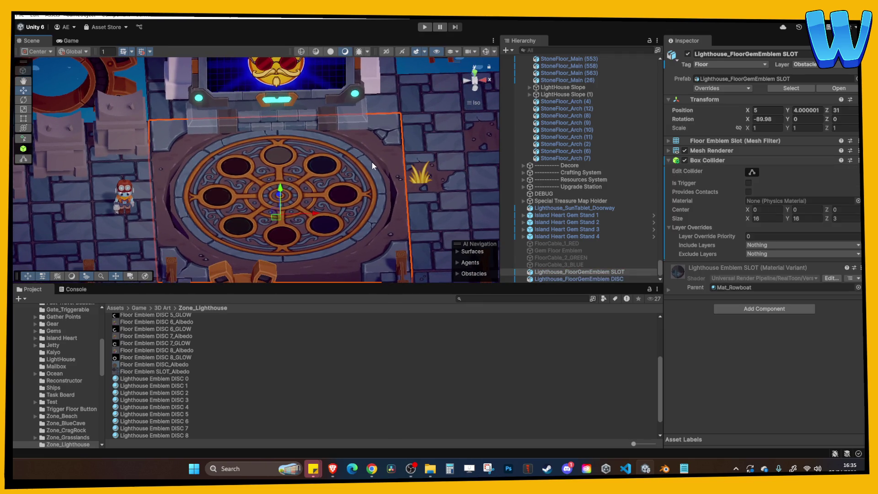